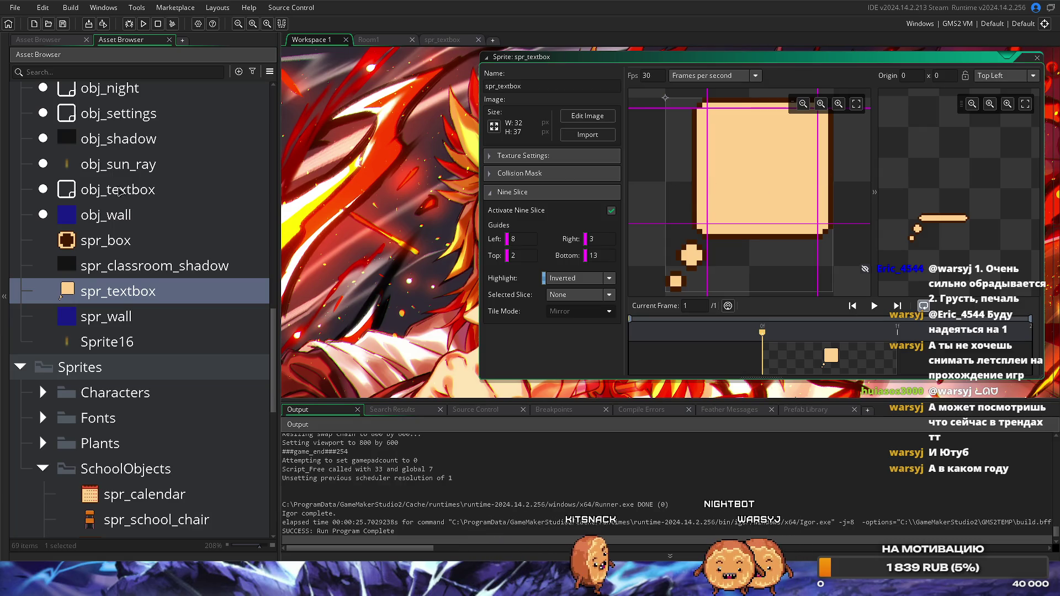
Open obj_textbox's Draw event code in its own maximized editor tab.
{"action": "scroll", "coordinate": [142, 173], "scroll_direction": "up", "scroll_amount": 5}
{"action": "double_click", "coordinate": [133, 343]}
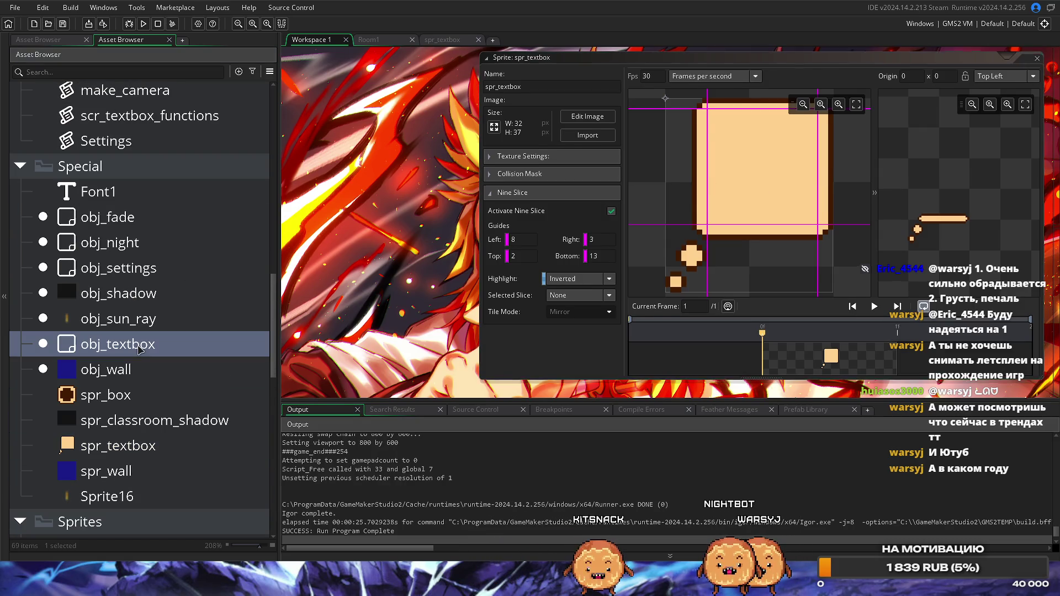
{"action": "left_click", "coordinate": [563, 132]}
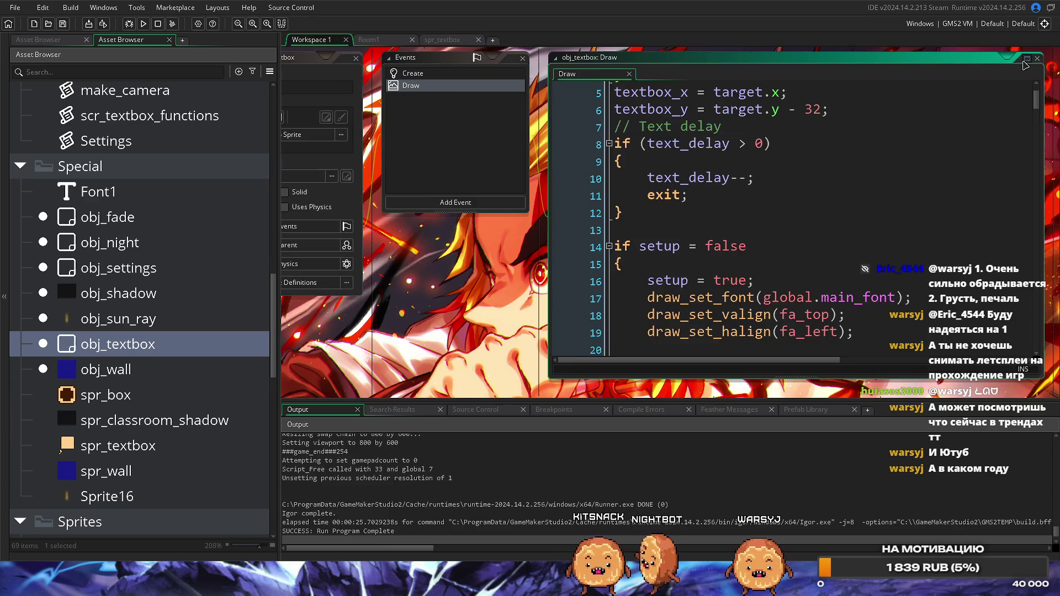
{"action": "left_click", "coordinate": [1029, 60]}
Insert blank lines after the last line and between the textbox_width and textbox_height lines.
{"action": "scroll", "coordinate": [910, 207], "scroll_direction": "down", "scroll_amount": 6}
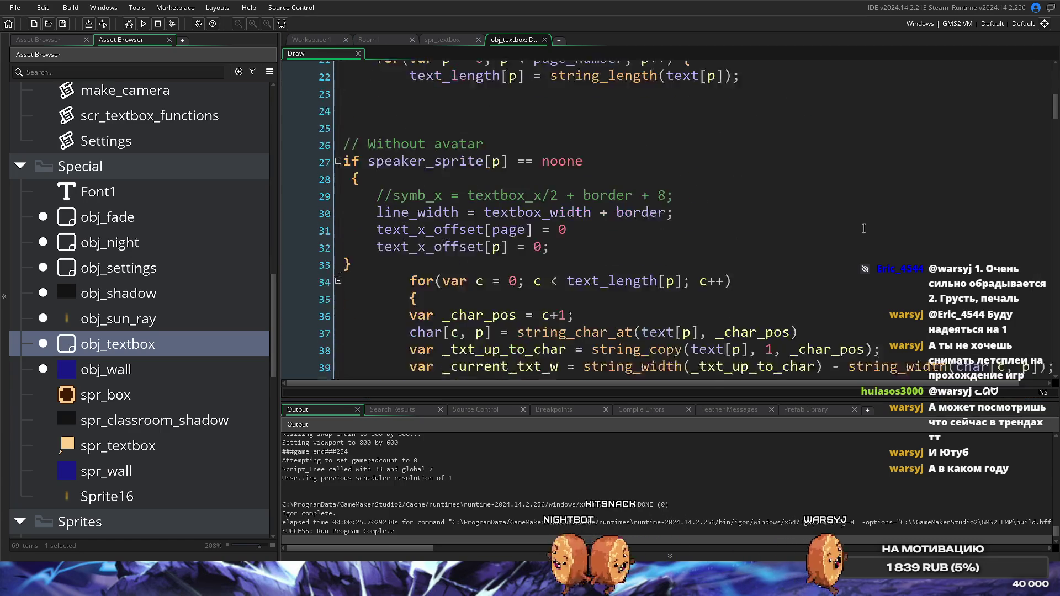
{"action": "left_click_drag", "start_coordinate": [1054, 99], "coordinate": [1042, 339]}
{"action": "scroll", "coordinate": [1043, 339], "scroll_direction": "down", "scroll_amount": 7}
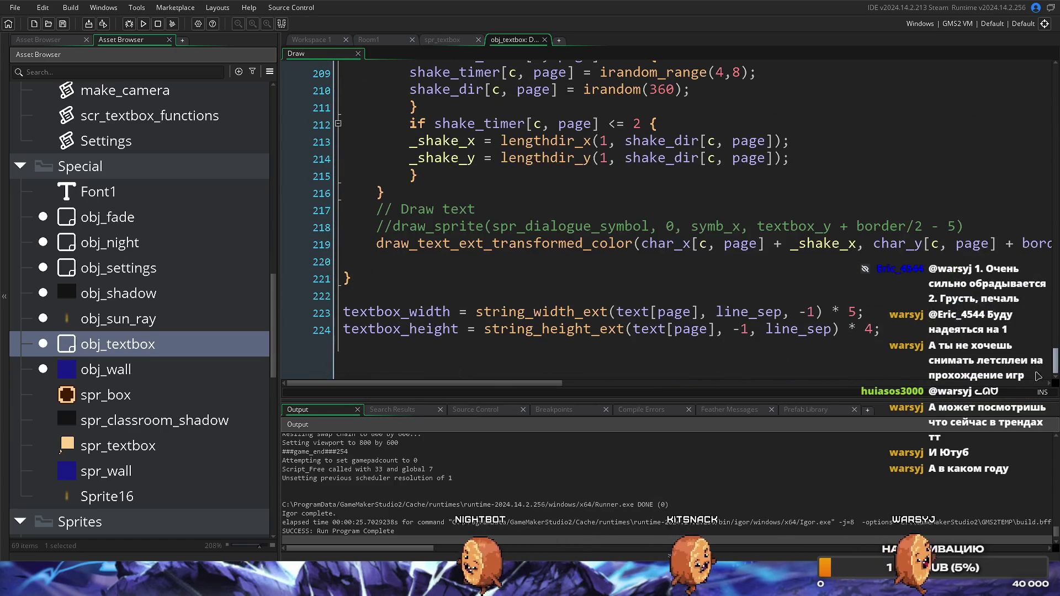
{"action": "left_click", "coordinate": [544, 354]}
{"action": "left_click", "coordinate": [931, 336]}
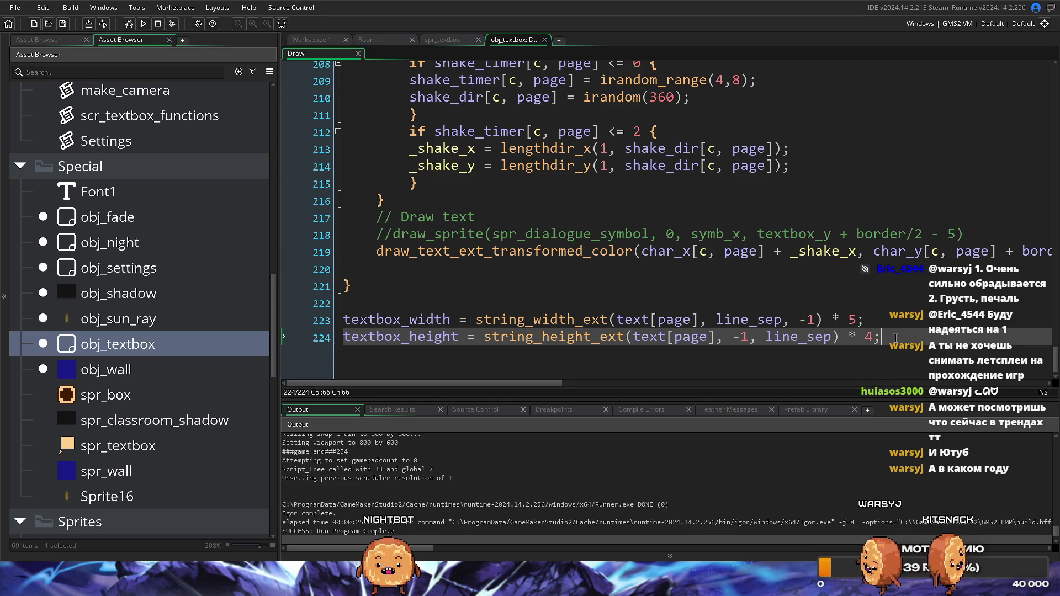
{"action": "key", "text": "Return"}
{"action": "key", "text": "Return"}
{"action": "key", "text": "Return"}
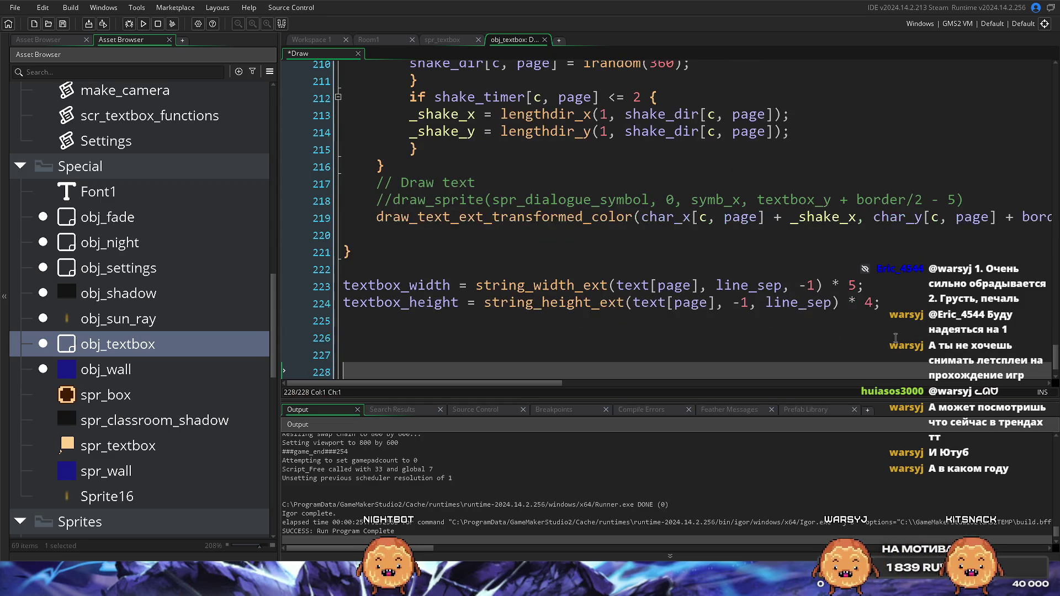
{"action": "left_click", "coordinate": [398, 257]}
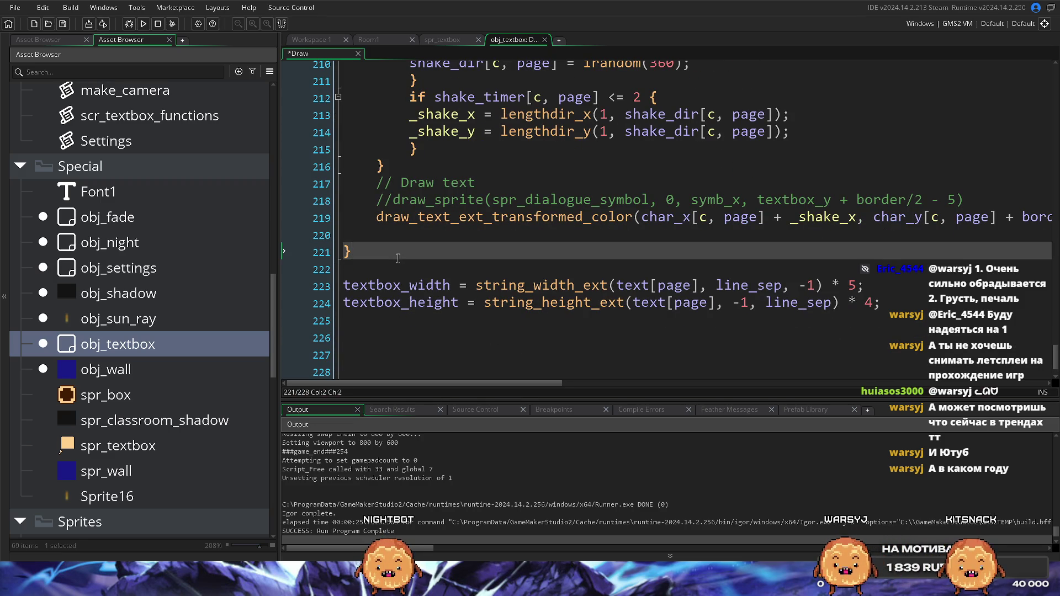
{"action": "left_click", "coordinate": [898, 290]}
{"action": "key", "text": "Return"}
{"action": "key", "text": "Return"}
{"action": "key", "text": "Return"}
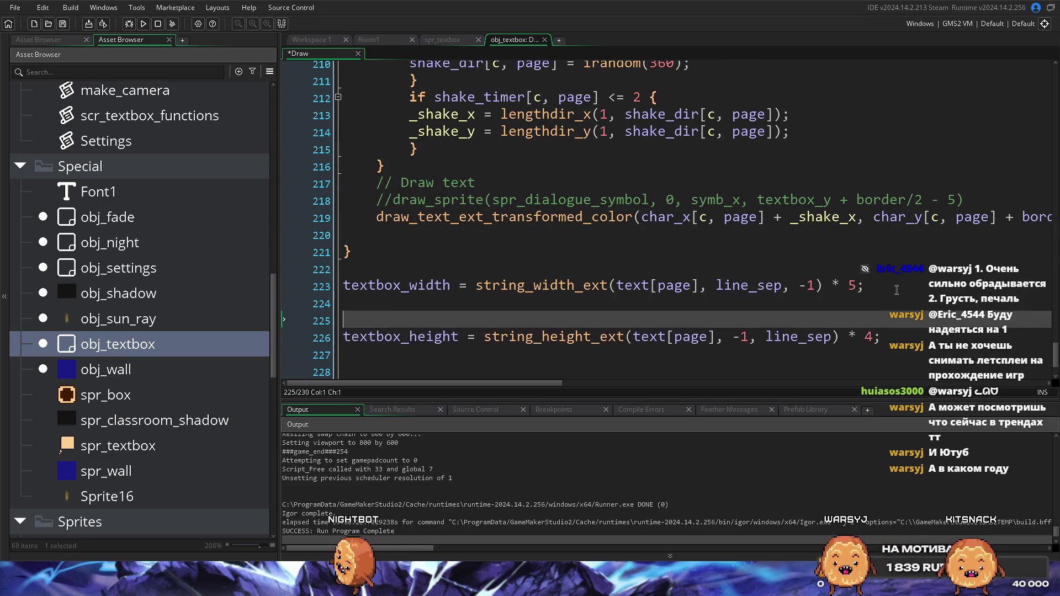
{"action": "scroll", "coordinate": [390, 330], "scroll_direction": "down", "scroll_amount": 2}
{"action": "left_click", "coordinate": [408, 228]}
{"action": "scroll", "coordinate": [408, 221], "scroll_direction": "up", "scroll_amount": 1}
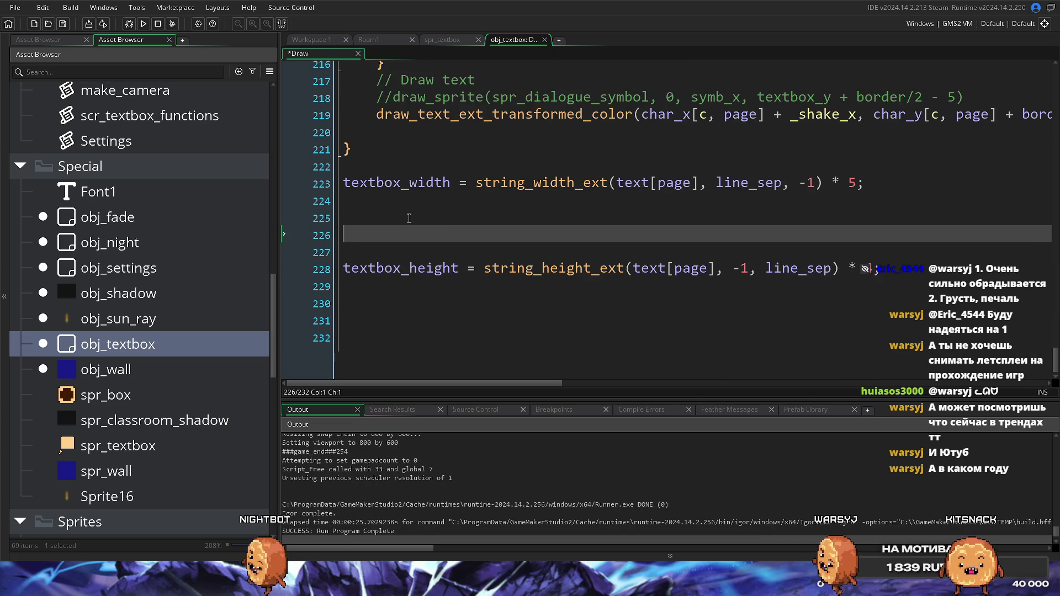
Write an if block testing string_height_ext(text[page], -1, line_sep) < 80, with braces.
{"action": "type", "text": "if tex"}
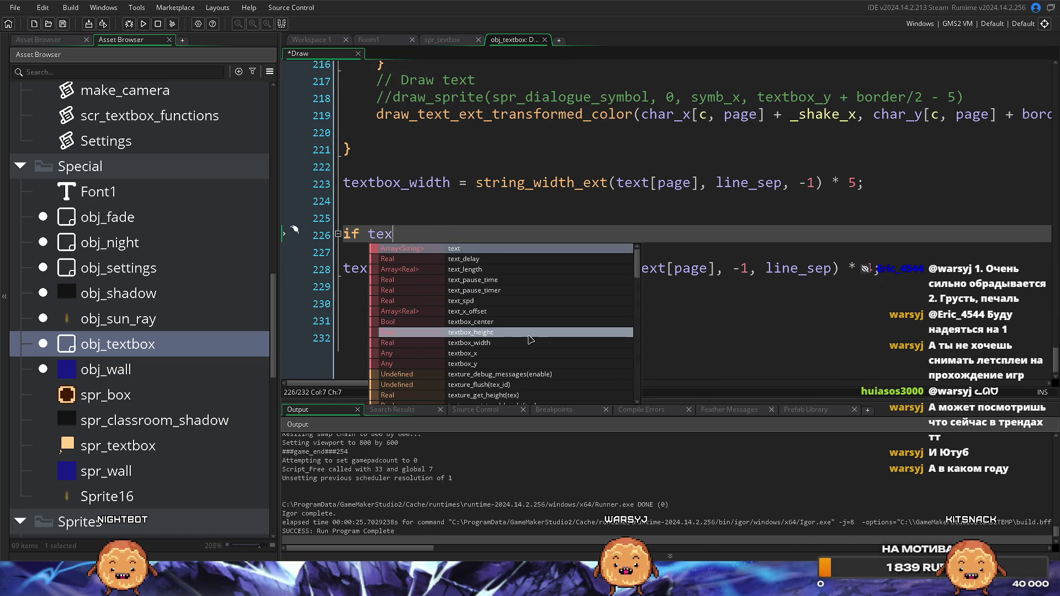
{"action": "key", "text": "Escape"}
{"action": "key", "text": "Up"}
{"action": "left_click_drag", "start_coordinate": [484, 270], "coordinate": [851, 270]}
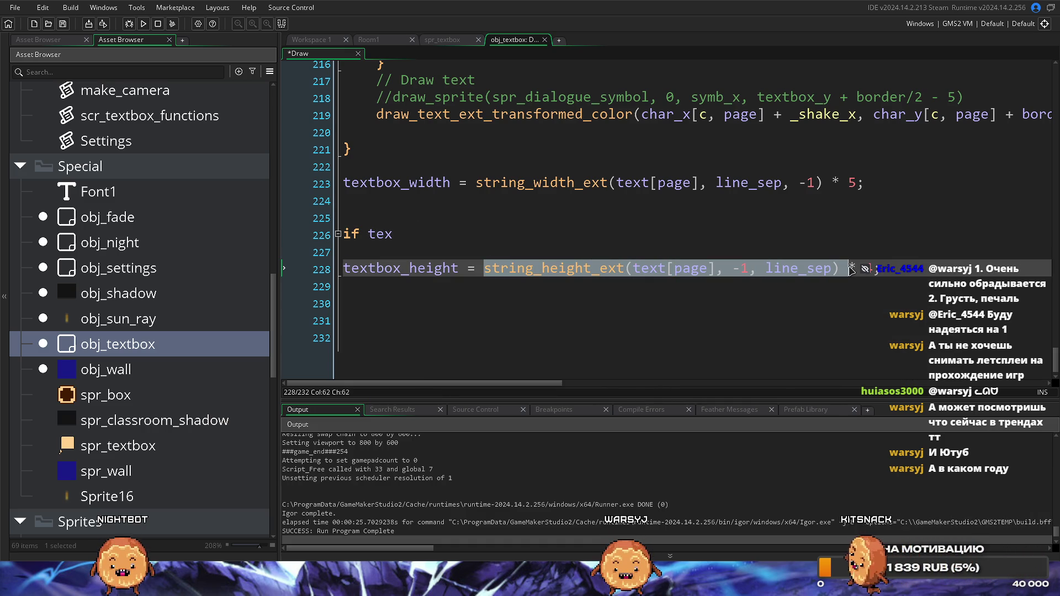
{"action": "left_click", "coordinate": [421, 236]}
{"action": "left_click_drag", "start_coordinate": [422, 236], "coordinate": [375, 238]}
{"action": "type", "text": "string_height_ext(text[page], -1, line_sep)"}
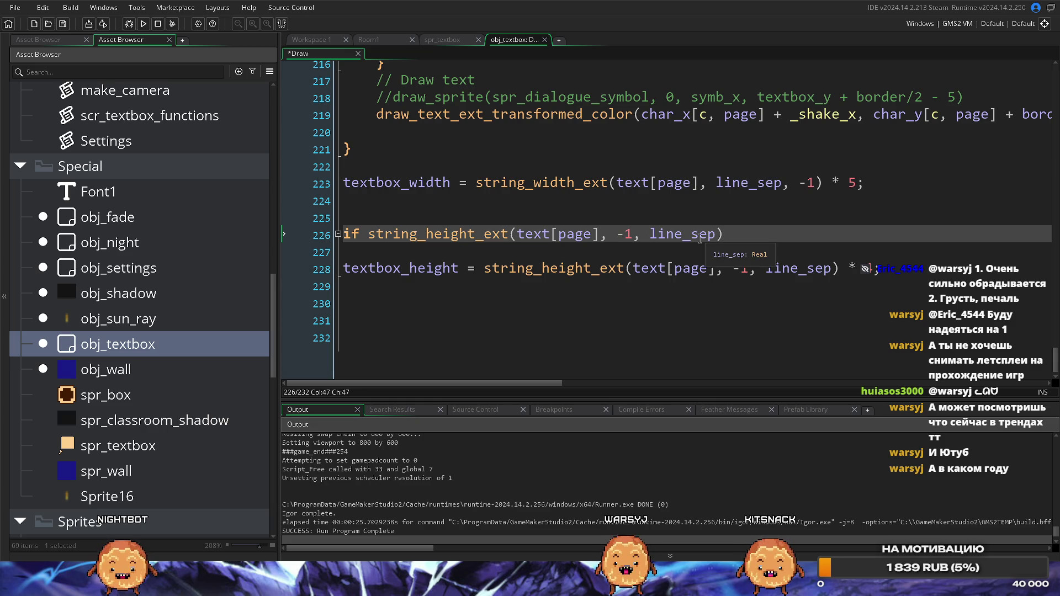
{"action": "type", "text": "< 80 "}
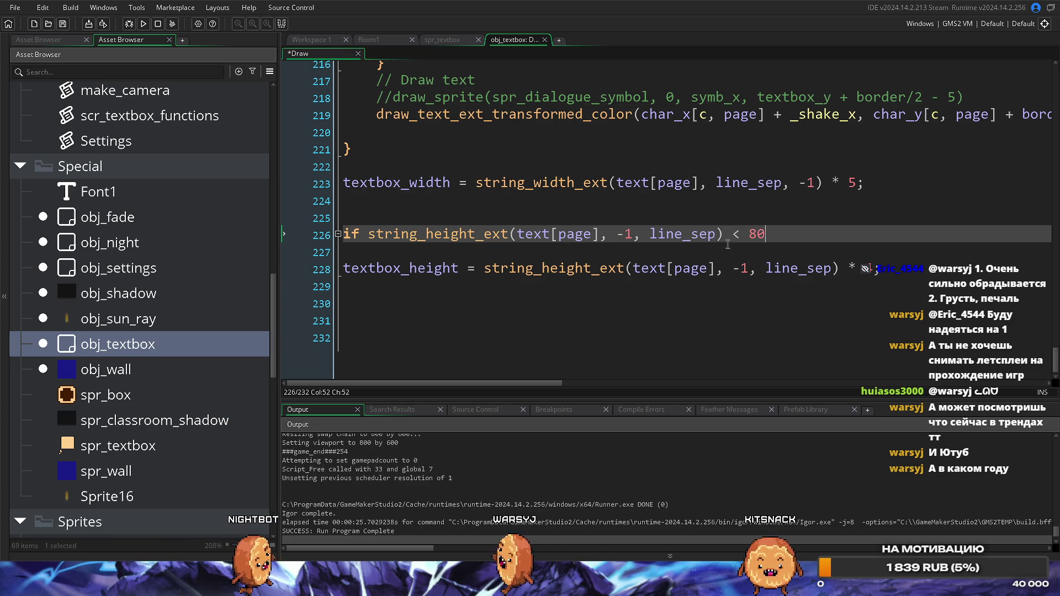
{"action": "type", "text": "{"}
{"action": "key", "text": "Return"}
{"action": "key", "text": "Return"}
{"action": "key", "text": "Up"}
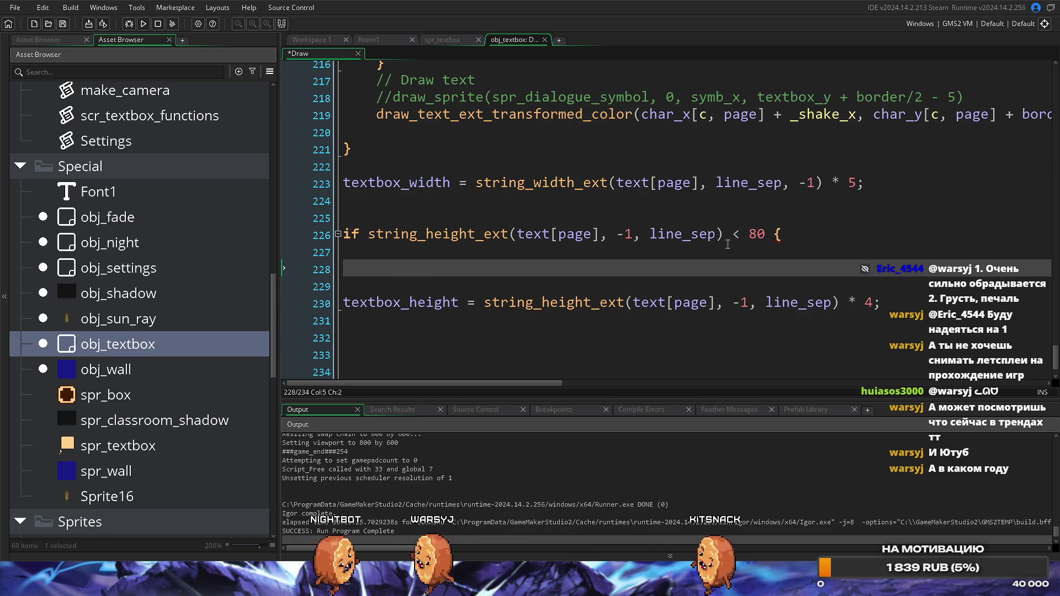
{"action": "type", "text": "}"}
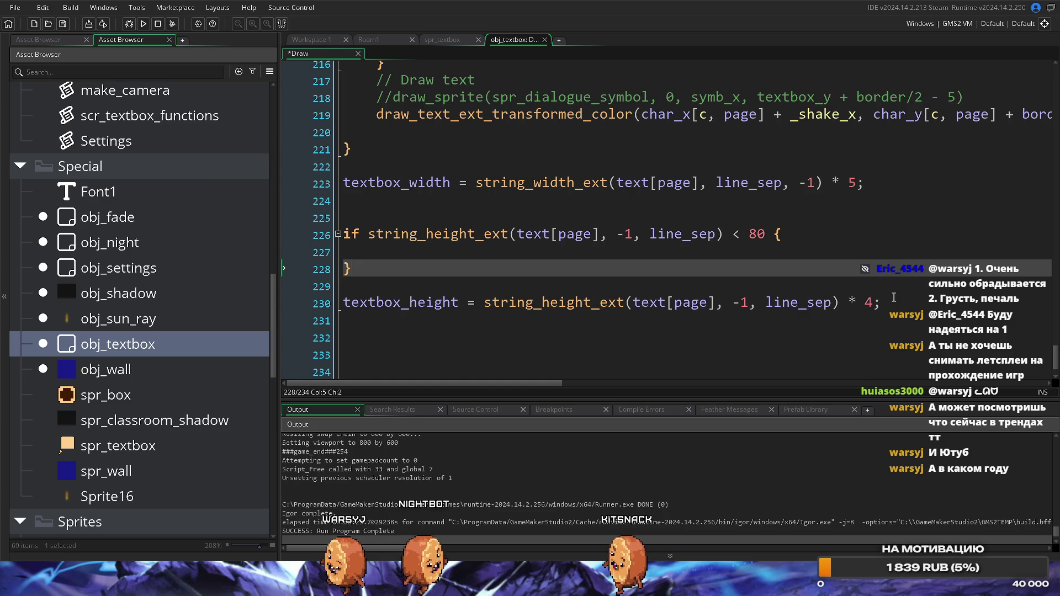
Move textbox_height into the if block with * 5, add an else keeping the original, and run.
{"action": "left_click_drag", "start_coordinate": [882, 302], "coordinate": [341, 307]}
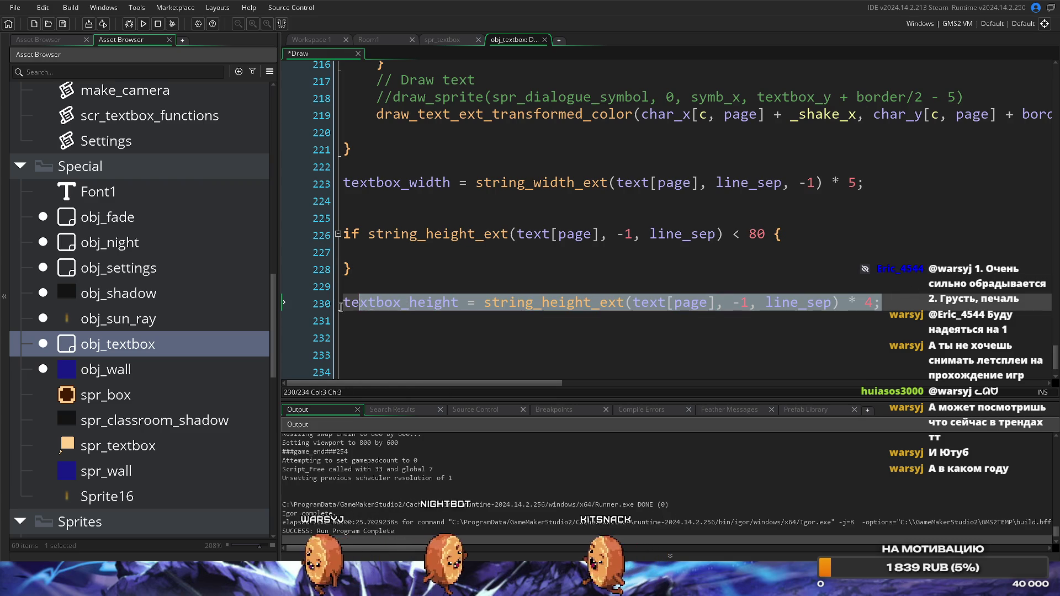
{"action": "left_click", "coordinate": [372, 270]}
{"action": "type", "text": "else"}
{"action": "left_click", "coordinate": [359, 293]}
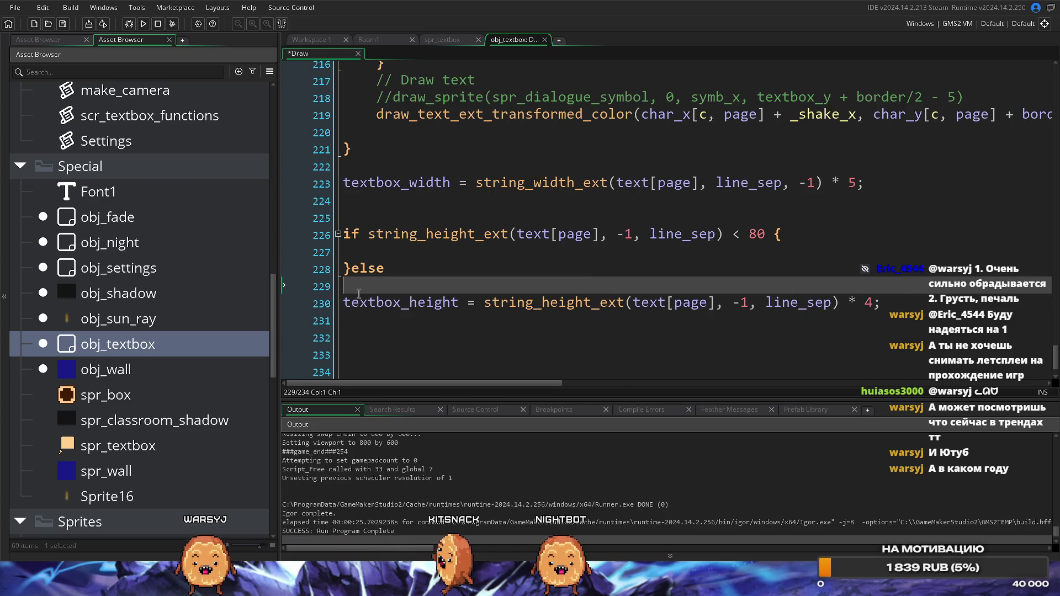
{"action": "key", "text": "BackSpace"}
{"action": "left_click", "coordinate": [345, 286]}
{"action": "key", "text": "BackSpace"}
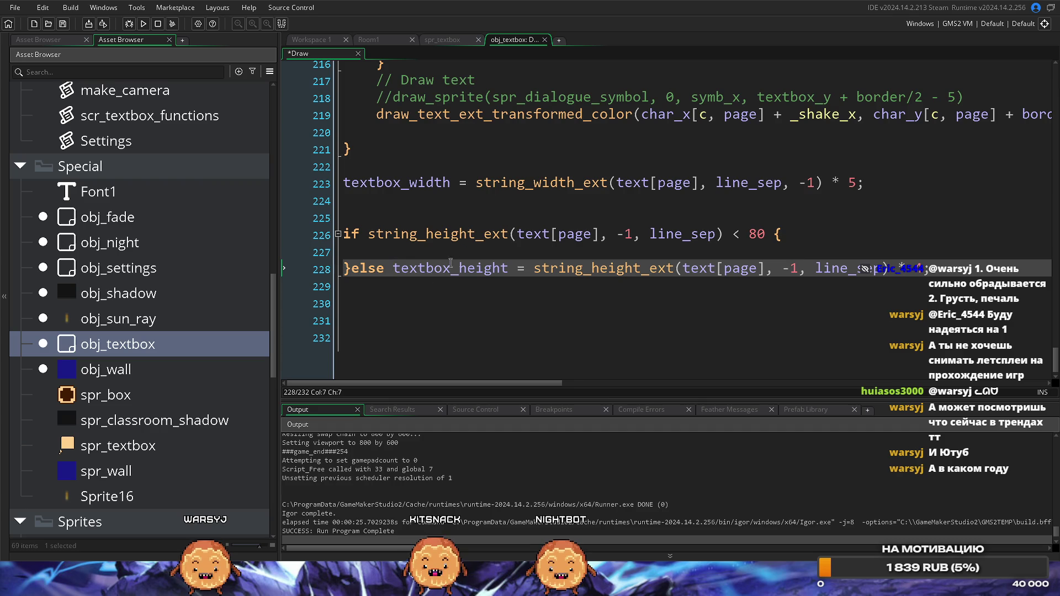
{"action": "left_click", "coordinate": [366, 251]}
{"action": "key", "text": "BackSpace"}
{"action": "left_click", "coordinate": [610, 326]}
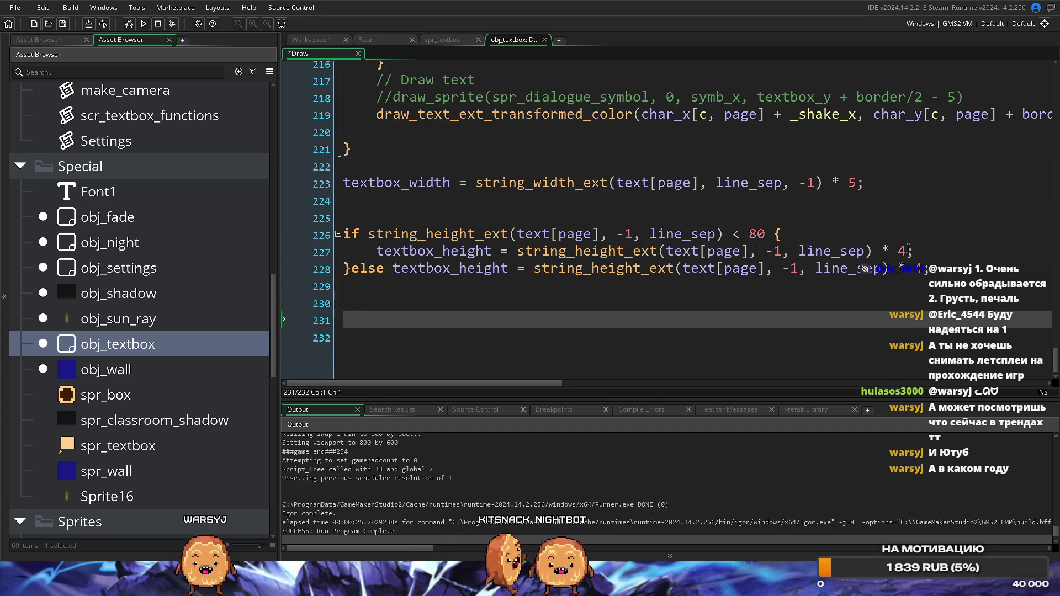
{"action": "left_click", "coordinate": [908, 250]}
{"action": "type", "text": "5"}
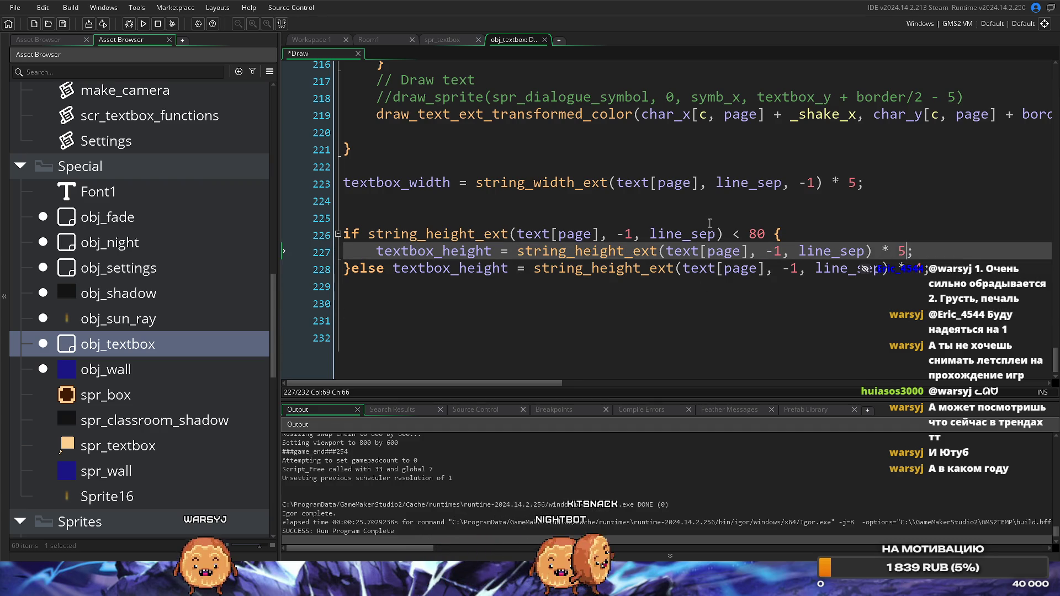
{"action": "key", "text": "F5"}
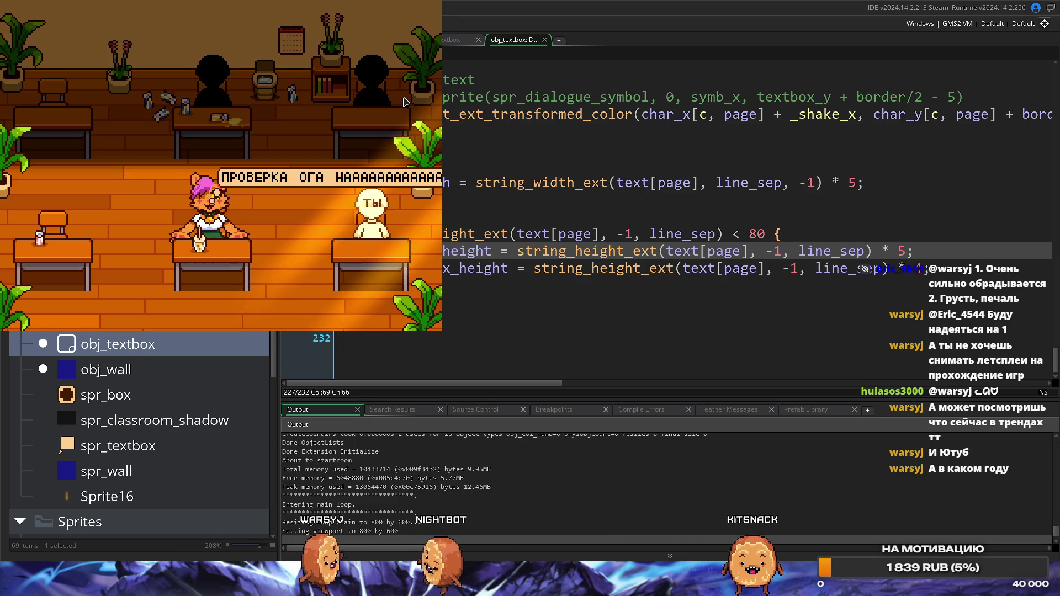
Advance the dialogue to check the two-line textbox, then close the game.
{"action": "key", "text": "space"}
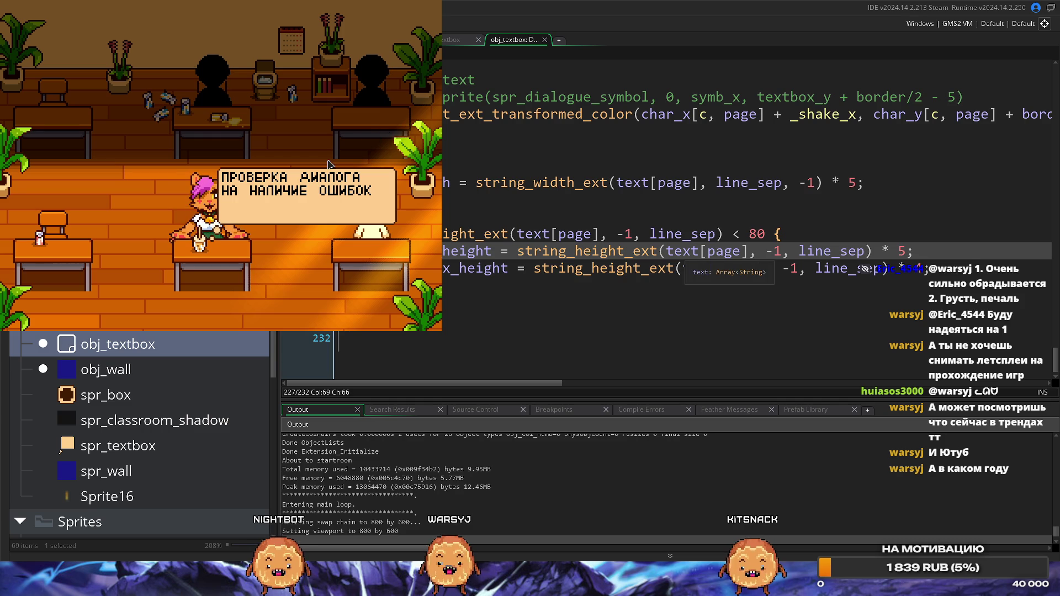
{"action": "key", "text": "Escape"}
{"action": "key", "text": "Down"}
{"action": "key", "text": "Down"}
{"action": "key", "text": "Down"}
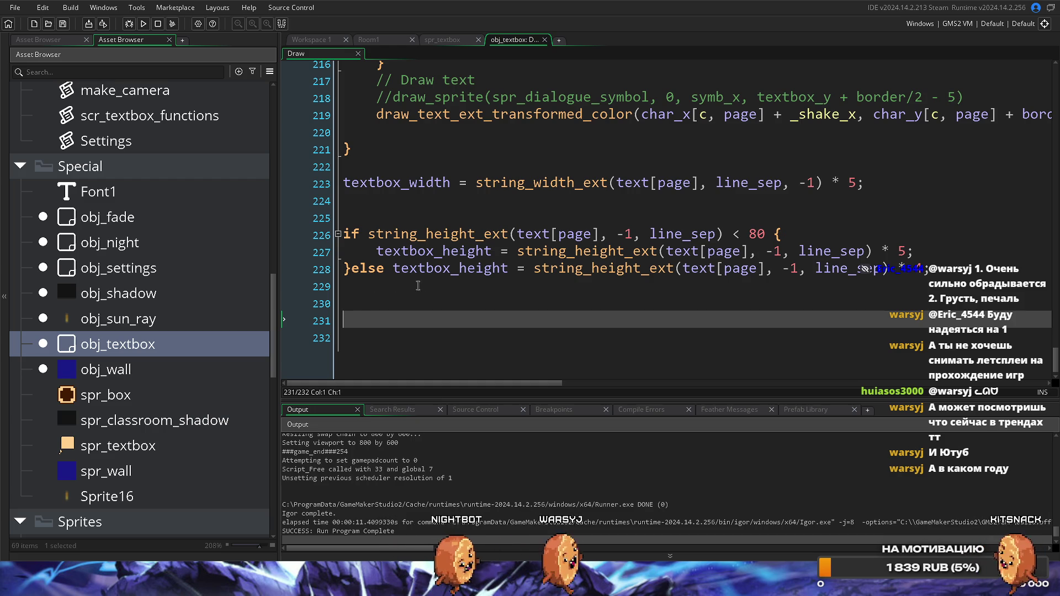
Try adding if after else and running the game, then remove the inserted if.
{"action": "left_click", "coordinate": [393, 268]}
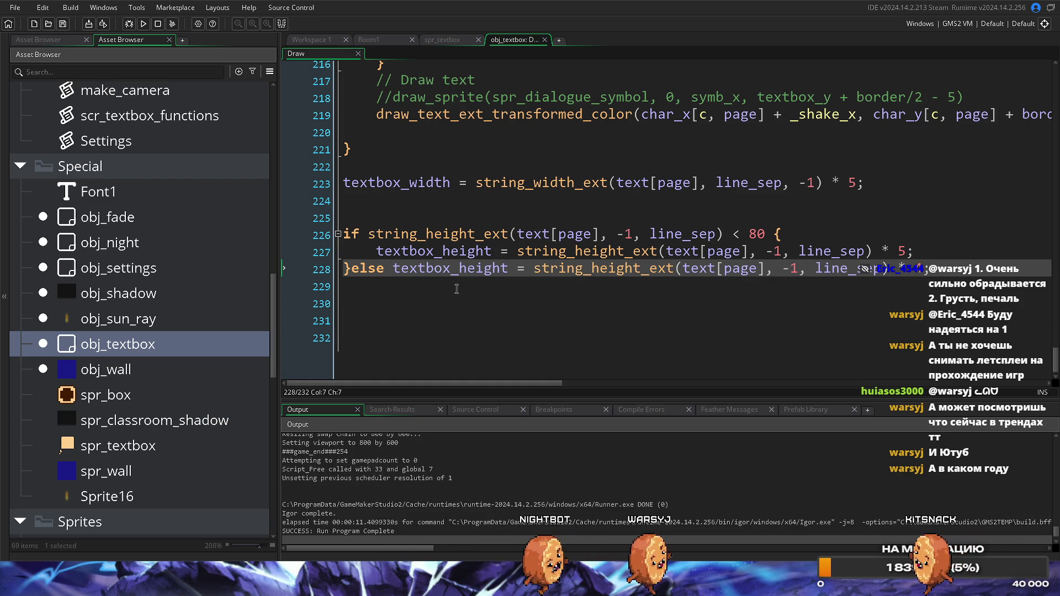
{"action": "type", "text": "if"}
{"action": "left_click", "coordinate": [473, 331]}
{"action": "key", "text": "F5"}
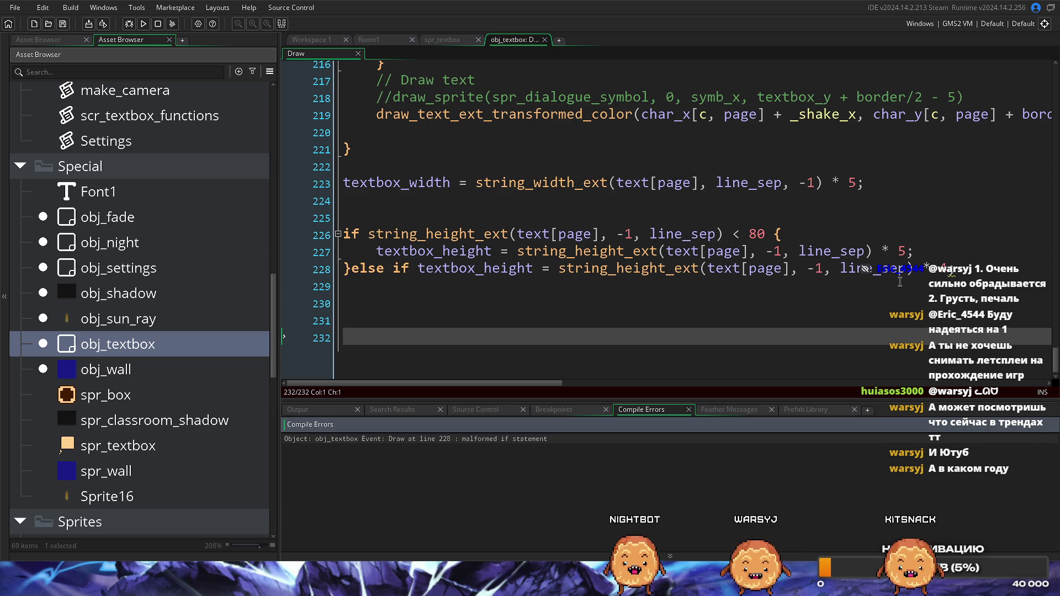
{"action": "left_click_drag", "start_coordinate": [419, 273], "coordinate": [388, 273]}
{"action": "key", "text": "BackSpace"}
{"action": "left_click", "coordinate": [430, 313]}
{"action": "mouse_move", "coordinate": [377, 252]}
{"action": "left_mouse_down"}
{"action": "mouse_move", "coordinate": [491, 253]}
{"action": "mouse_move", "coordinate": [509, 269]}
{"action": "left_mouse_up"}
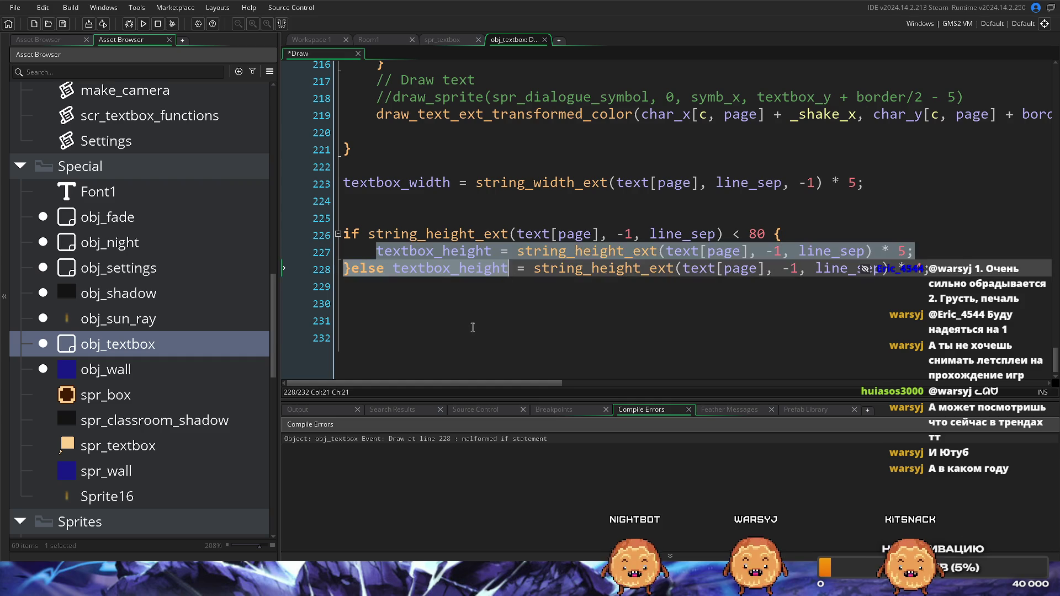
{"action": "key", "text": "ctrl+End"}
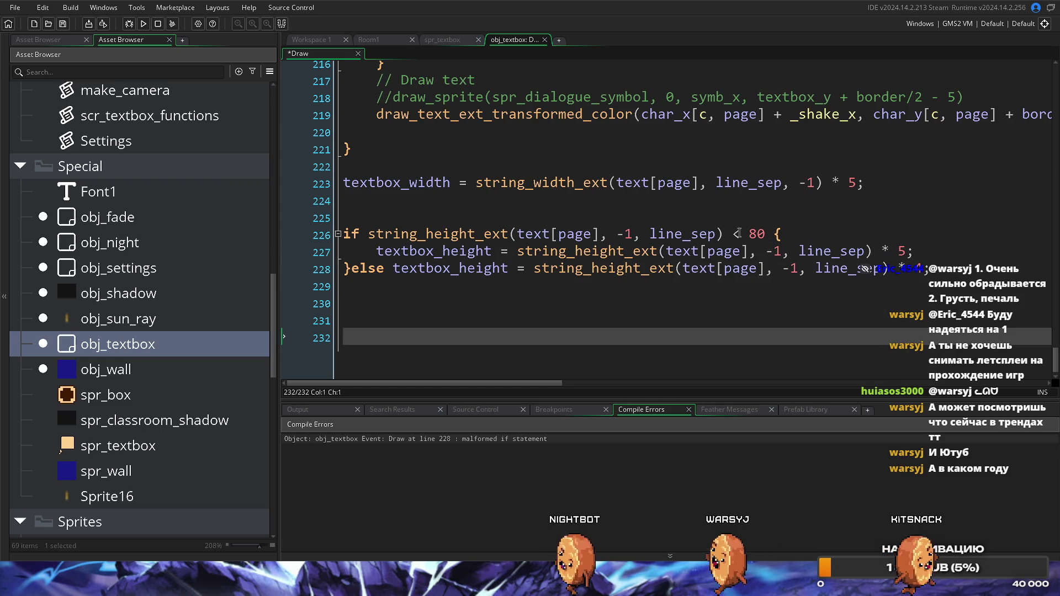
Turn else into an else if using the copied string_height_ext height condition.
{"action": "left_click", "coordinate": [392, 270]}
{"action": "type", "text": "if"}
{"action": "left_click_drag", "start_coordinate": [368, 235], "coordinate": [773, 236]}
{"action": "key", "text": "ctrl+c"}
{"action": "left_click", "coordinate": [425, 270]}
{"action": "key", "text": "ctrl+v"}
{"action": "key", "text": "BackSpace"}
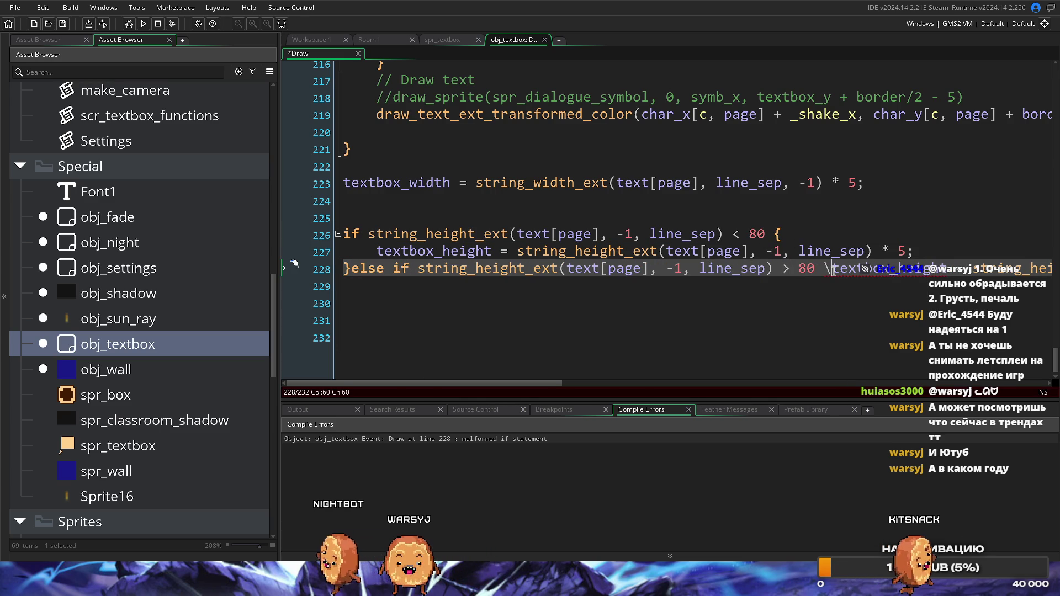
{"action": "key", "text": "Return"}
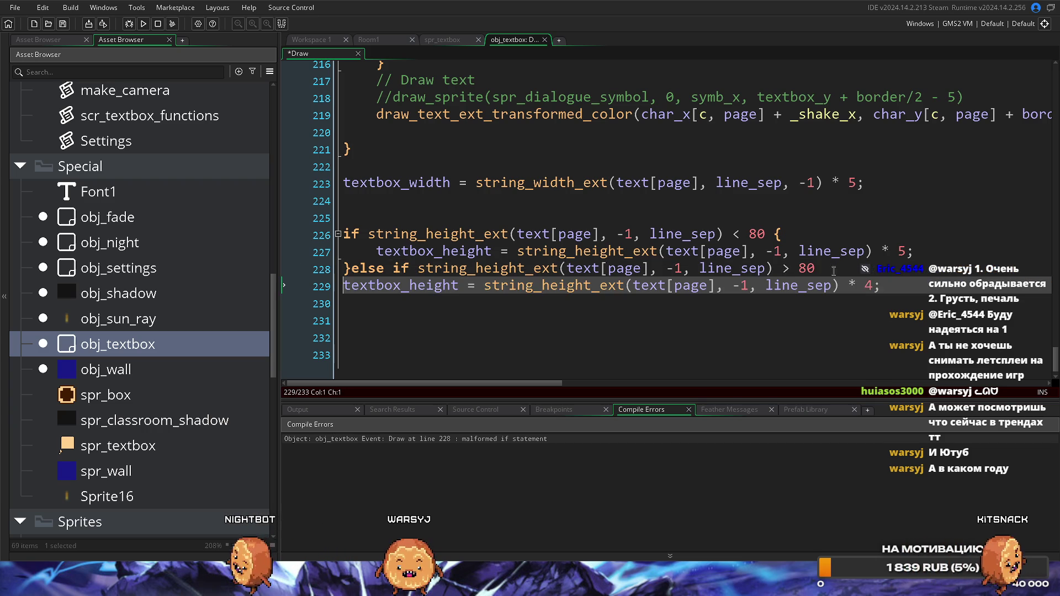
Close the else-if block with a brace, indent line 229, and run the game.
{"action": "left_click", "coordinate": [834, 269]}
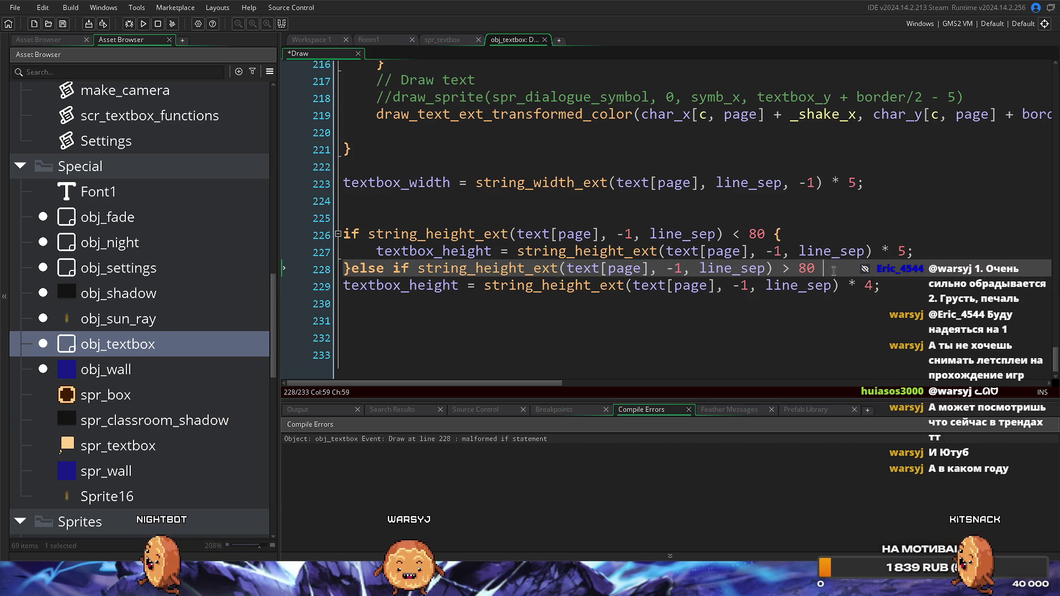
{"action": "type", "text": "{"}
{"action": "left_click", "coordinate": [907, 291]}
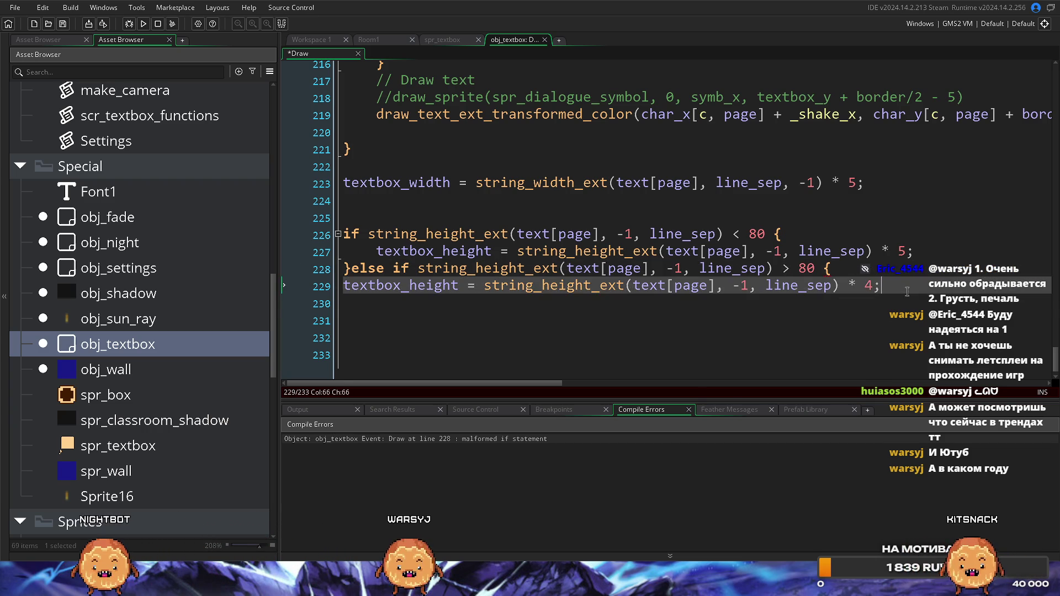
{"action": "key", "text": "Return"}
{"action": "type", "text": "}"}
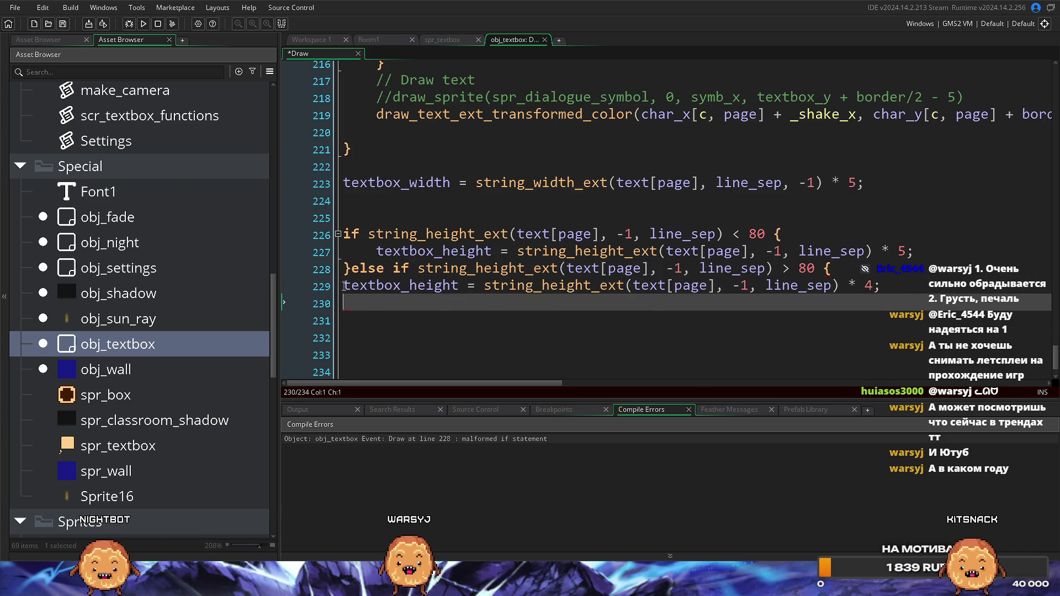
{"action": "left_click", "coordinate": [346, 284]}
{"action": "key", "text": "Tab"}
{"action": "left_click", "coordinate": [606, 344]}
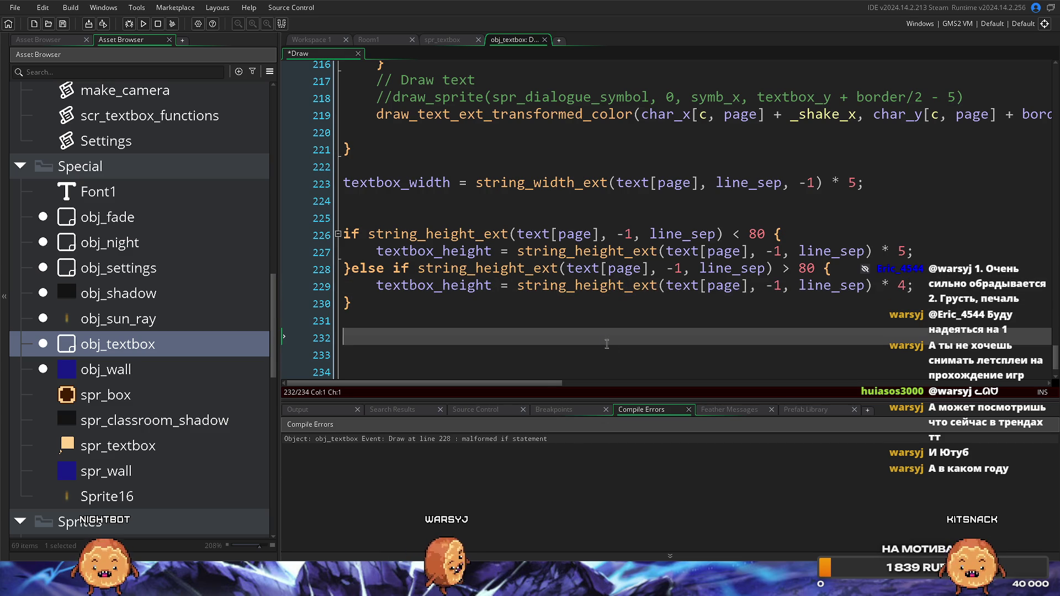
{"action": "key", "text": "F5"}
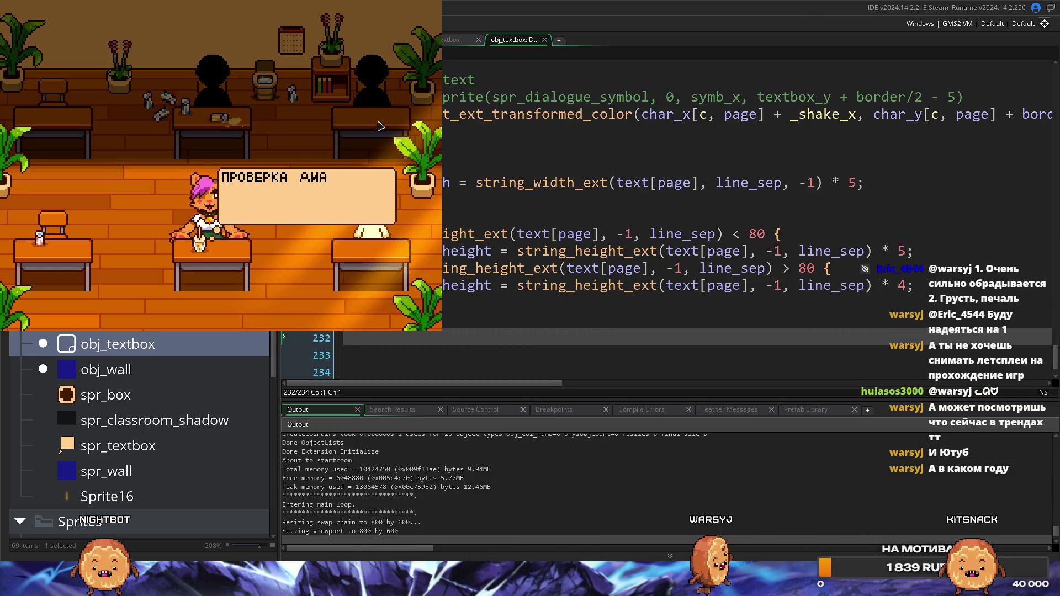
Advance the dialogue in the running game, then close it.
{"action": "key", "text": "space"}
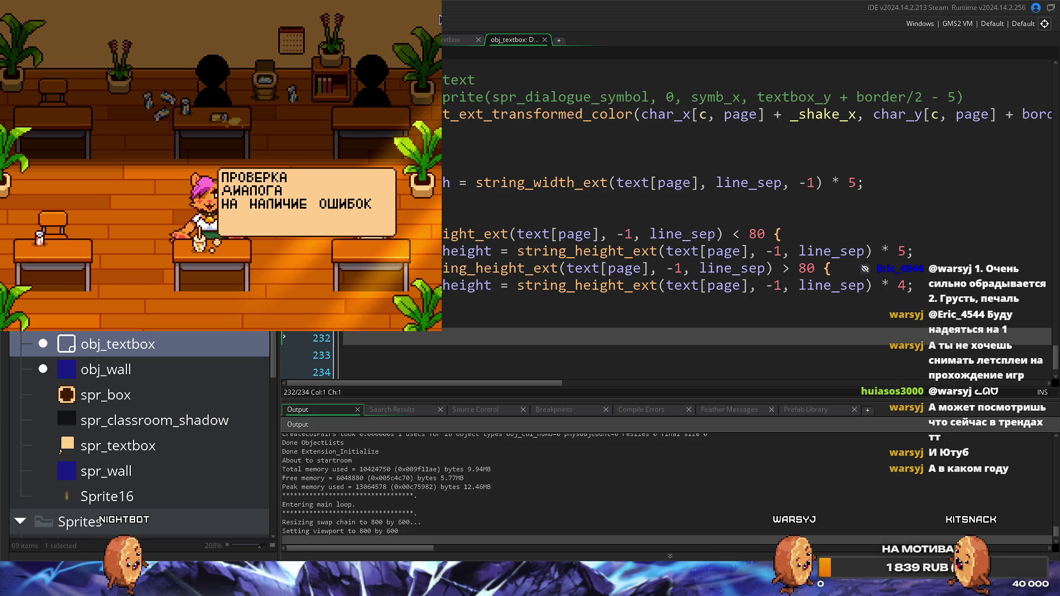
{"action": "key", "text": "Escape"}
{"action": "left_click", "coordinate": [702, 322]}
Swap the multipliers to * 4 on line 227 and * 5 on line 229, then test-run.
{"action": "left_click", "coordinate": [936, 254]}
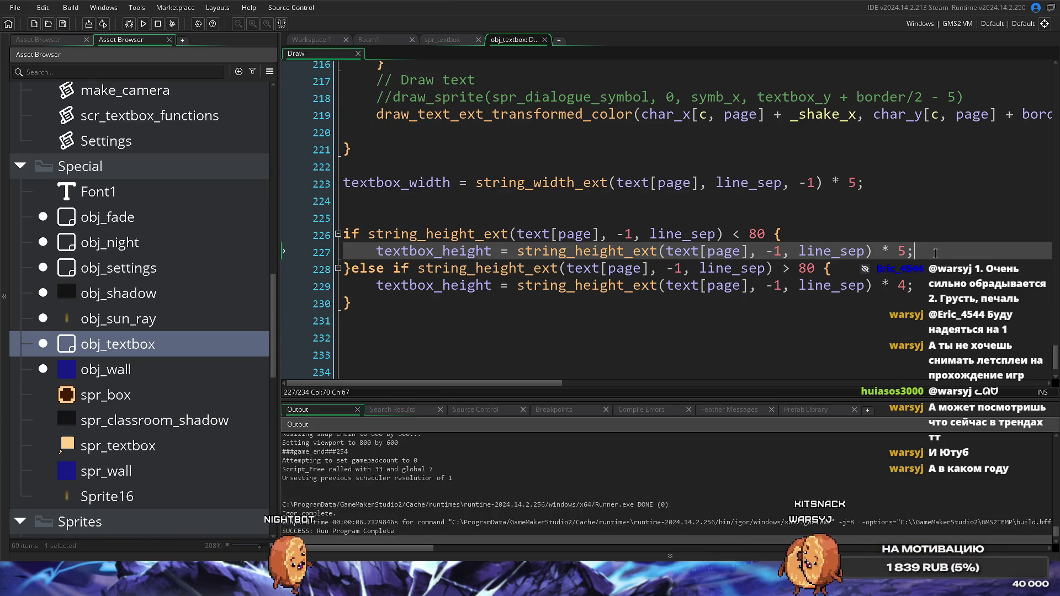
{"action": "left_click", "coordinate": [909, 283]}
{"action": "key", "text": "BackSpace"}
{"action": "type", "text": "5"}
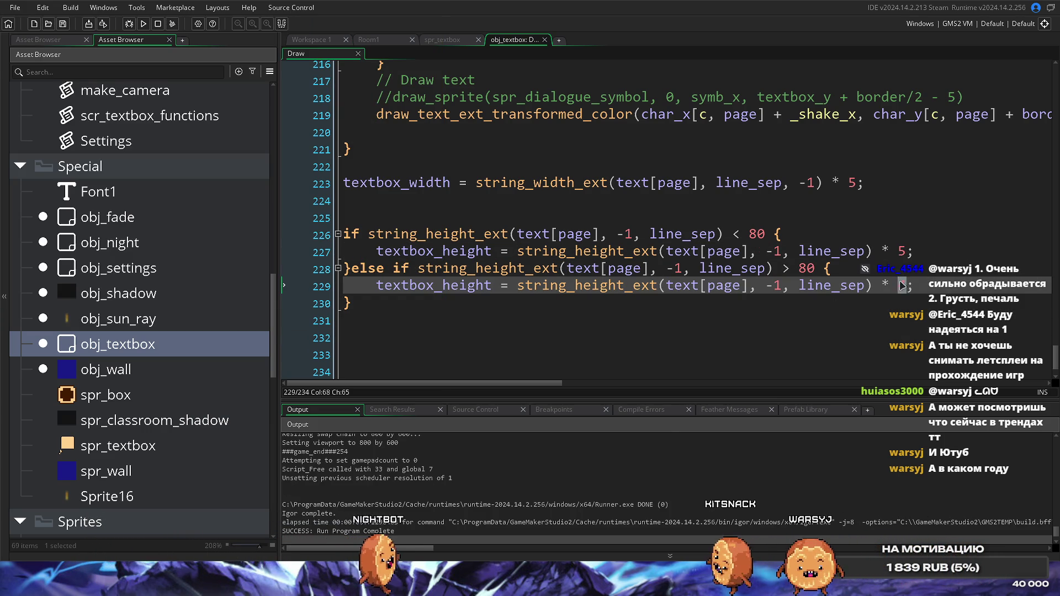
{"action": "key", "text": "Up"}
{"action": "key", "text": "Up"}
{"action": "key", "text": "BackSpace"}
{"action": "type", "text": "4"}
{"action": "key", "text": "F5"}
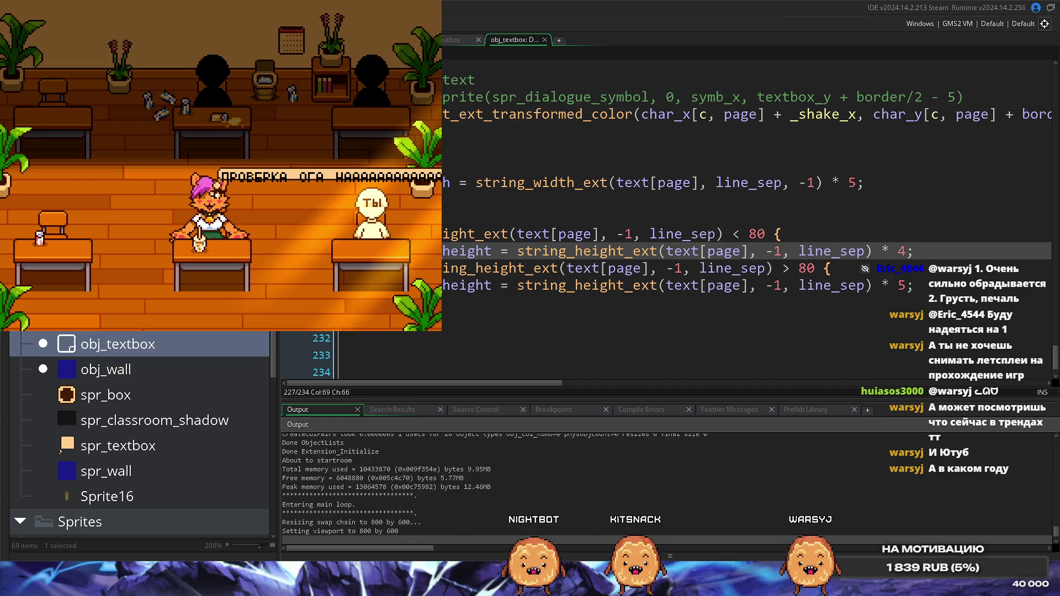
{"action": "key", "text": "Escape"}
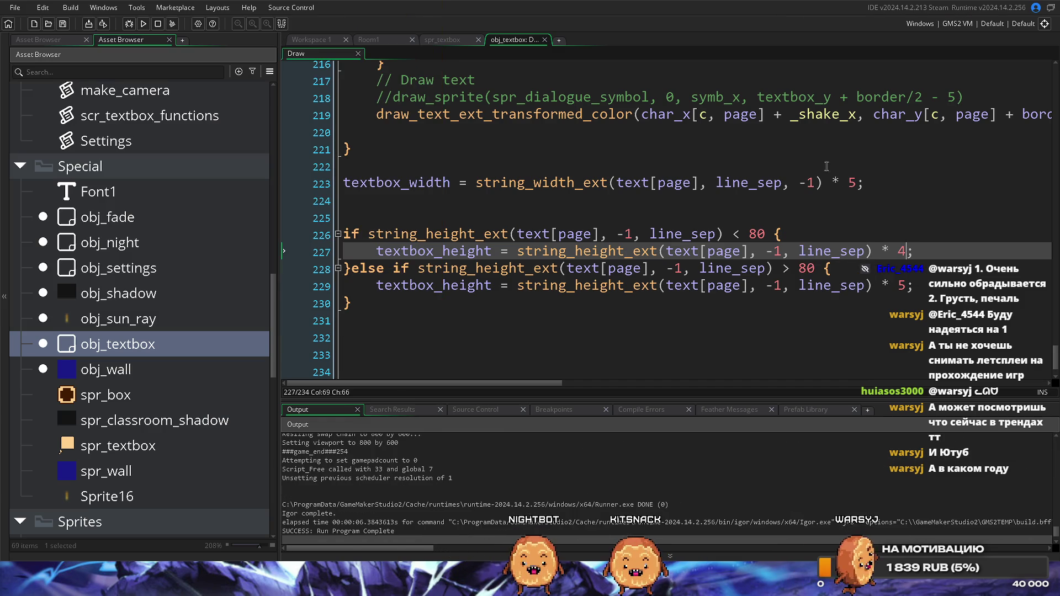
Restore * 5 on line 227 and * 4 on line 229.
{"action": "key", "text": "BackSpace"}
{"action": "type", "text": "5"}
{"action": "key", "text": "Down"}
{"action": "key", "text": "Down"}
{"action": "key", "text": "BackSpace"}
{"action": "type", "text": "4"}
{"action": "key", "text": "Down"}
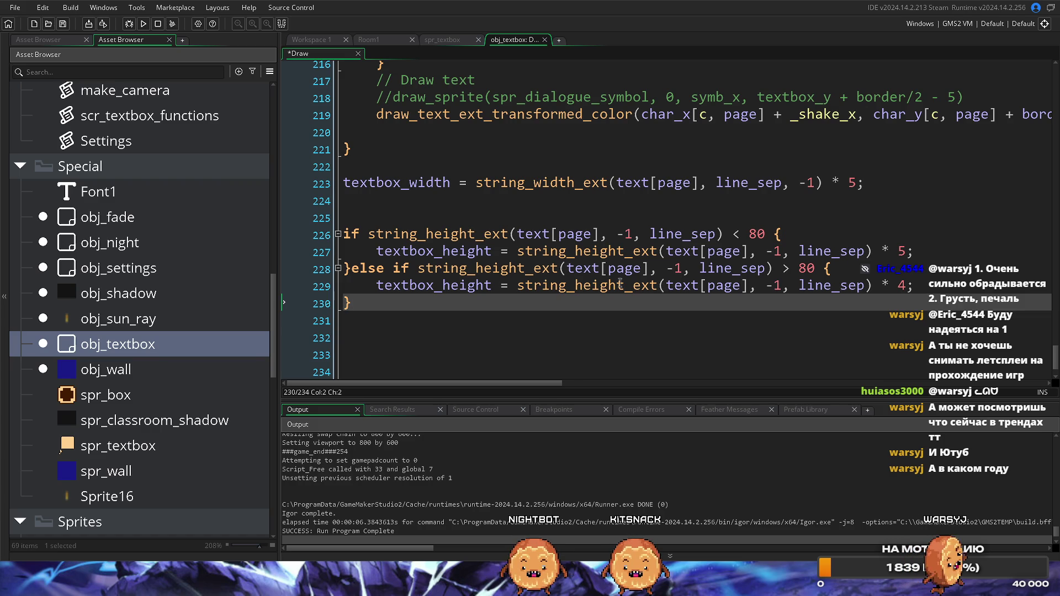
{"action": "mouse_move", "coordinate": [581, 286]}
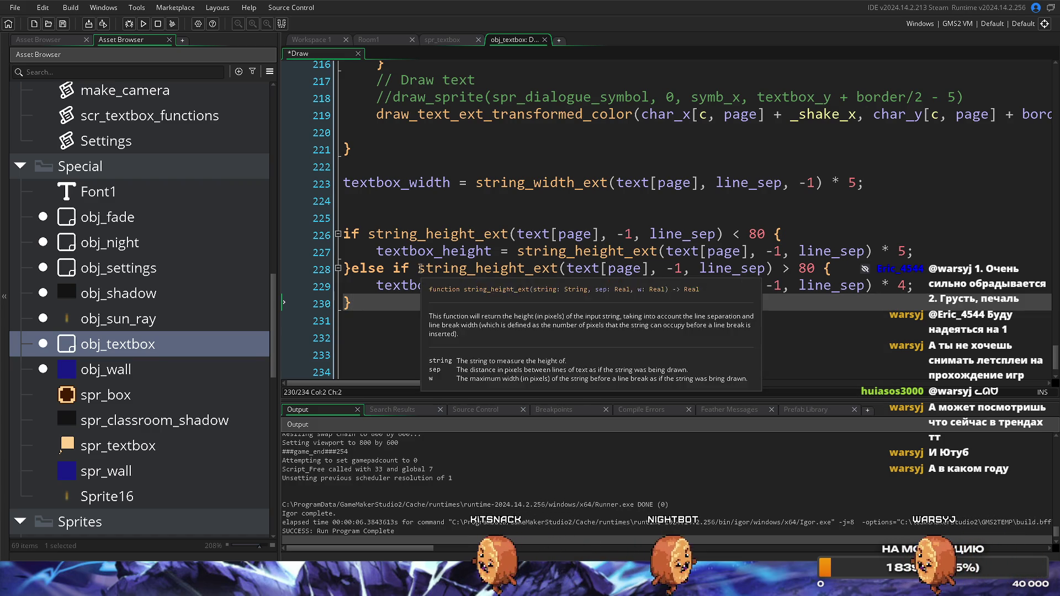
Delete else on line 228 to make a separate if block, then run the game.
{"action": "left_click_drag", "start_coordinate": [393, 269], "coordinate": [357, 270]}
{"action": "key", "text": "BackSpace"}
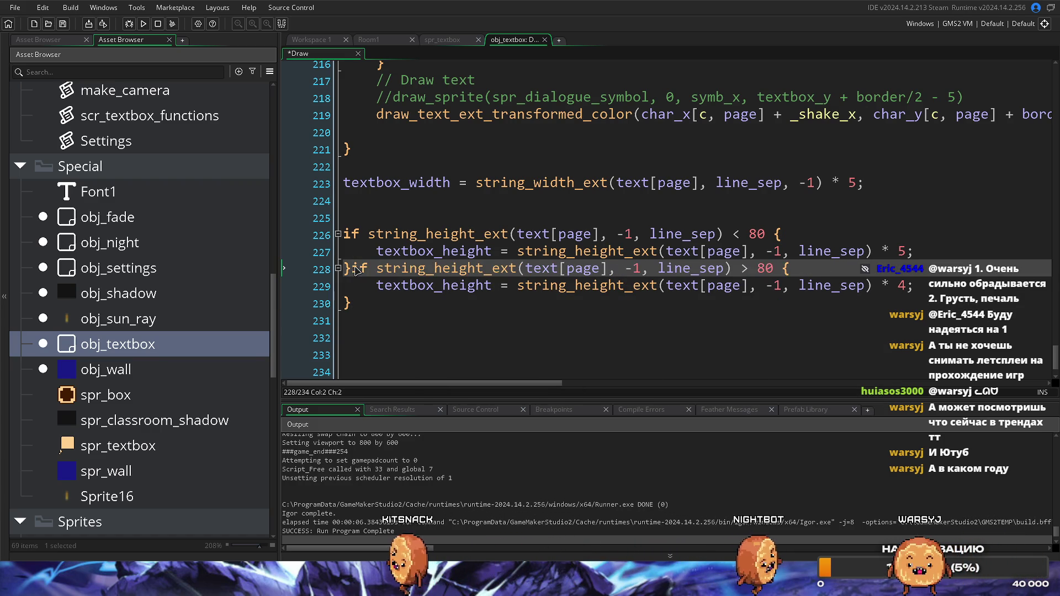
{"action": "key", "text": "Return"}
{"action": "key", "text": "Return"}
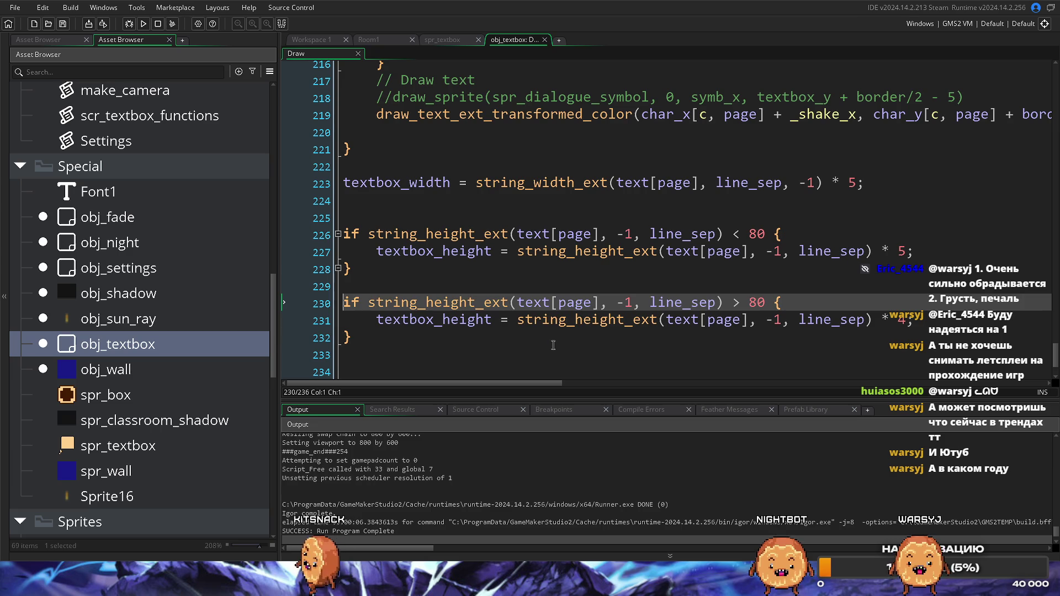
{"action": "left_click", "coordinate": [553, 345]}
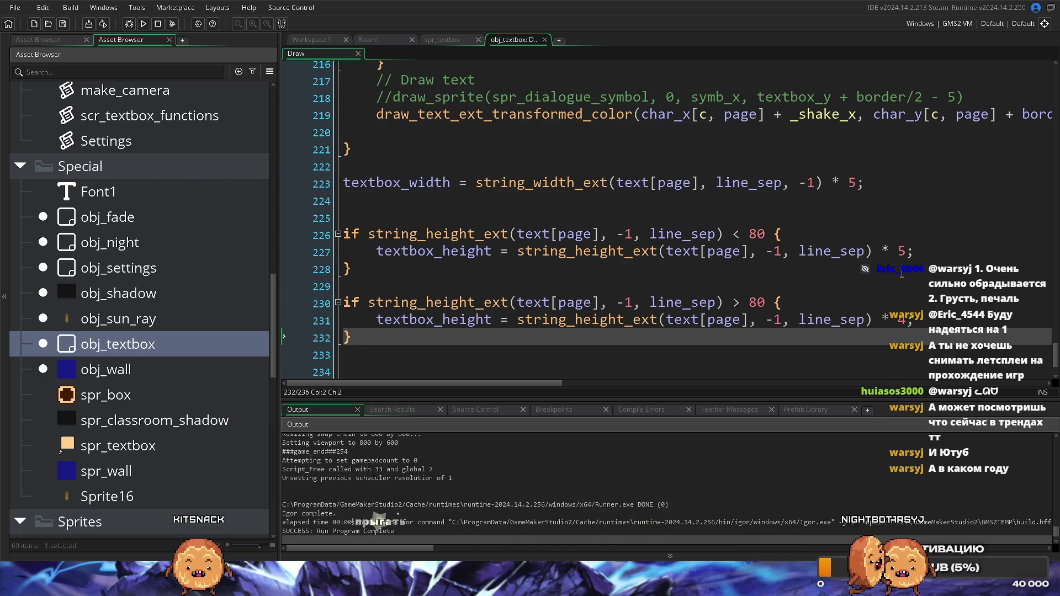
{"action": "left_click", "coordinate": [903, 252]}
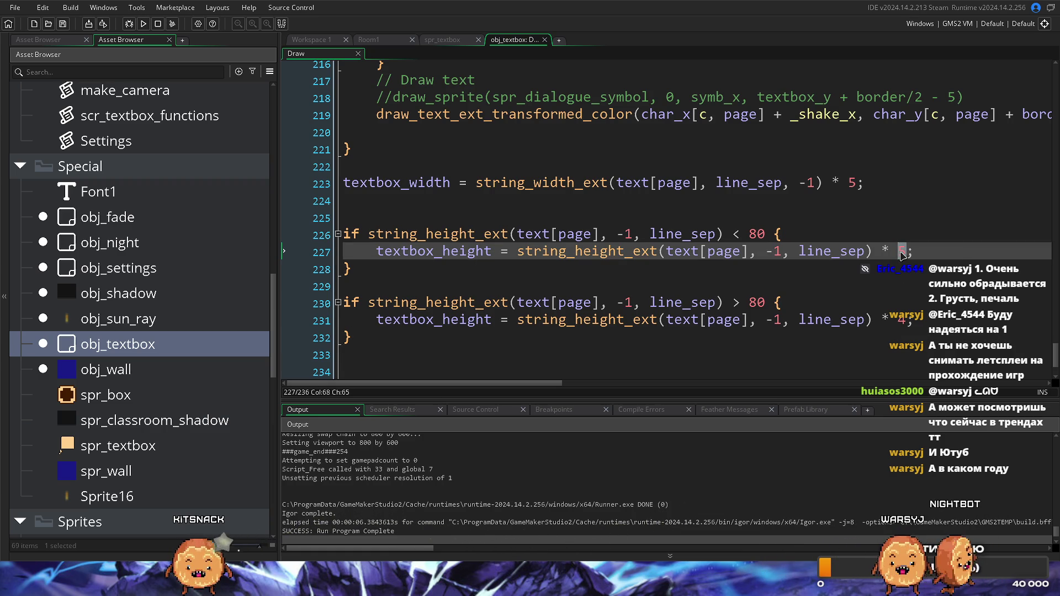
{"action": "type", "text": "4"}
{"action": "left_click", "coordinate": [890, 330]}
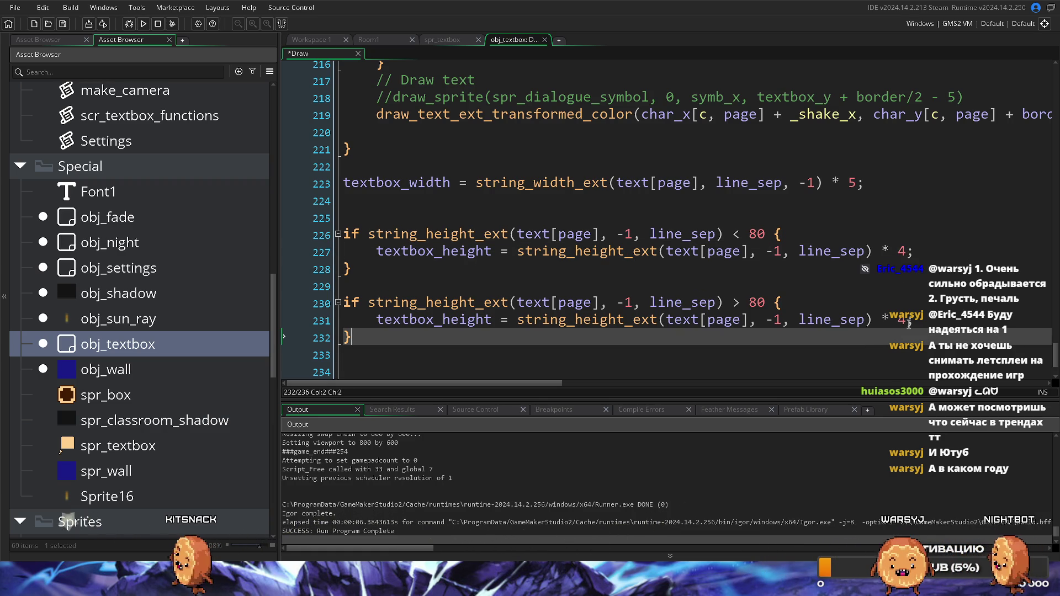
{"action": "left_click", "coordinate": [902, 252]}
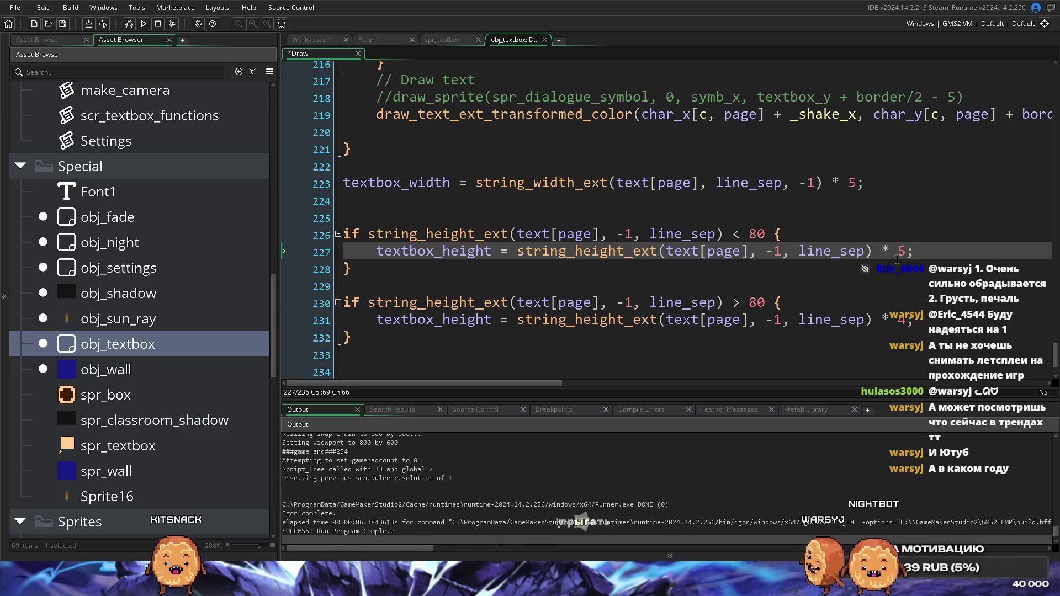
{"action": "key", "text": "F5"}
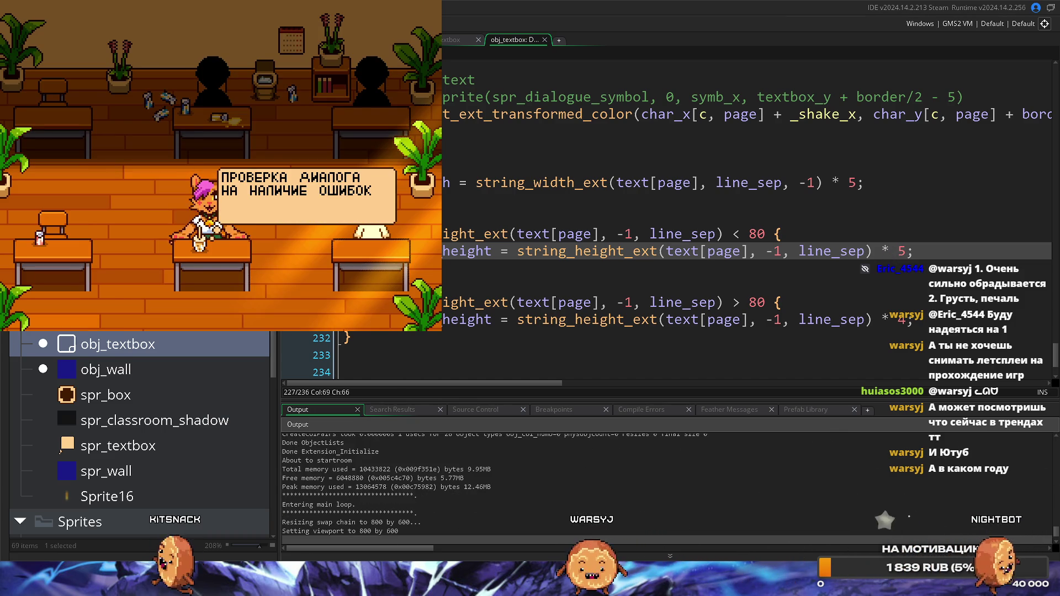
Close the running game showing the two-line dialogue box.
{"action": "key", "text": "Escape"}
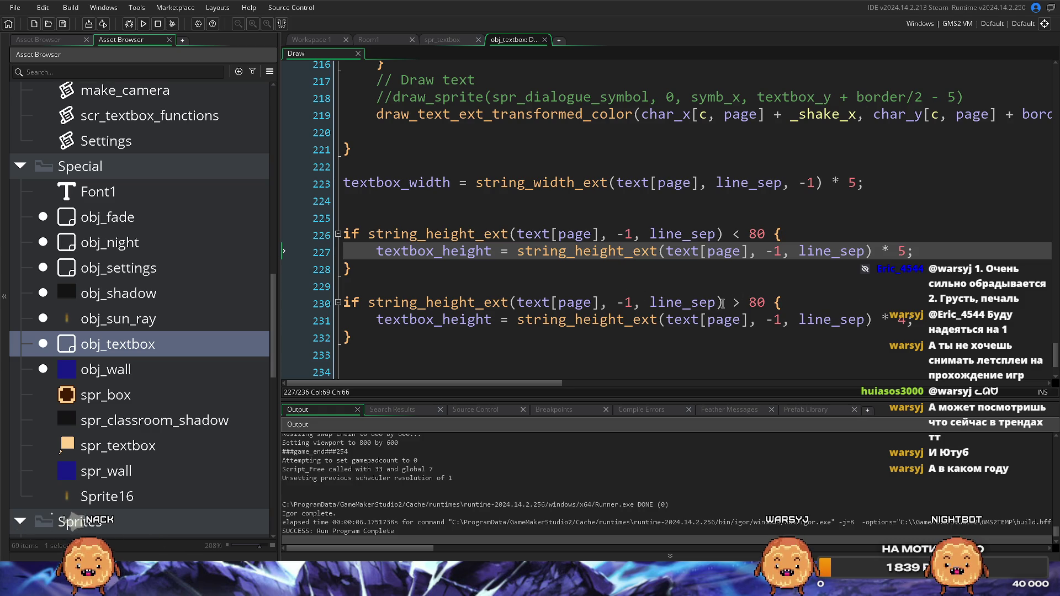
Inspect the string_height_ext arguments in the line 230 condition.
{"action": "left_click", "coordinate": [628, 303]}
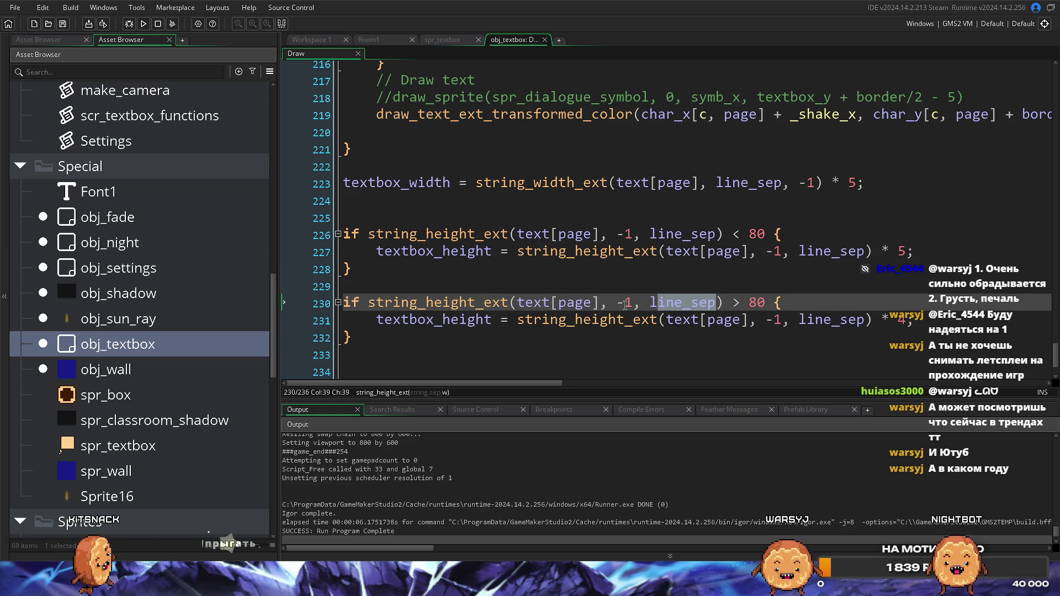
{"action": "mouse_move", "coordinate": [465, 310]}
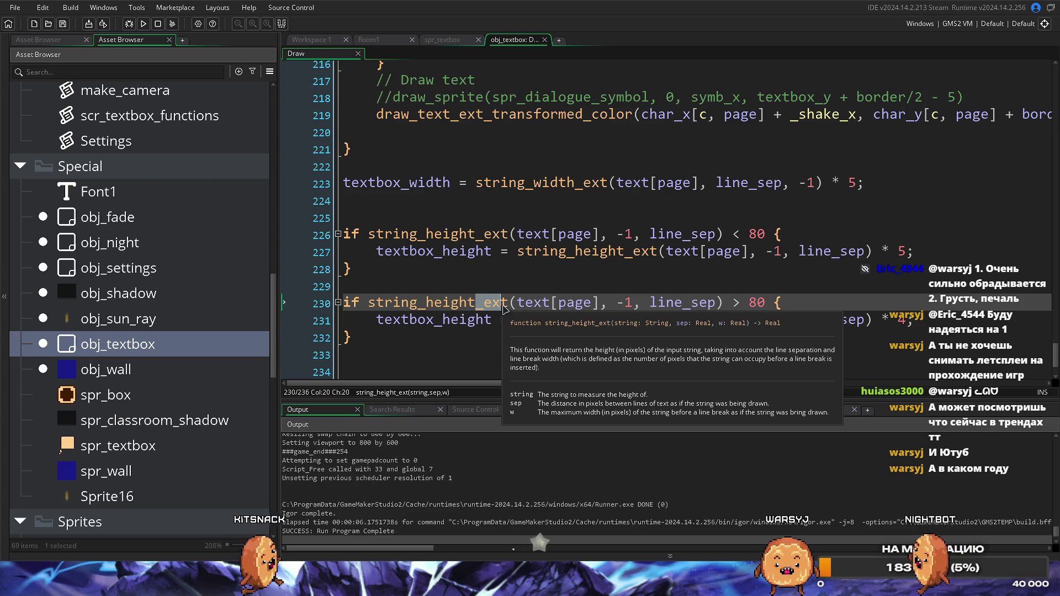
{"action": "key", "text": "Down"}
{"action": "key", "text": "Down"}
{"action": "left_click", "coordinate": [624, 304]}
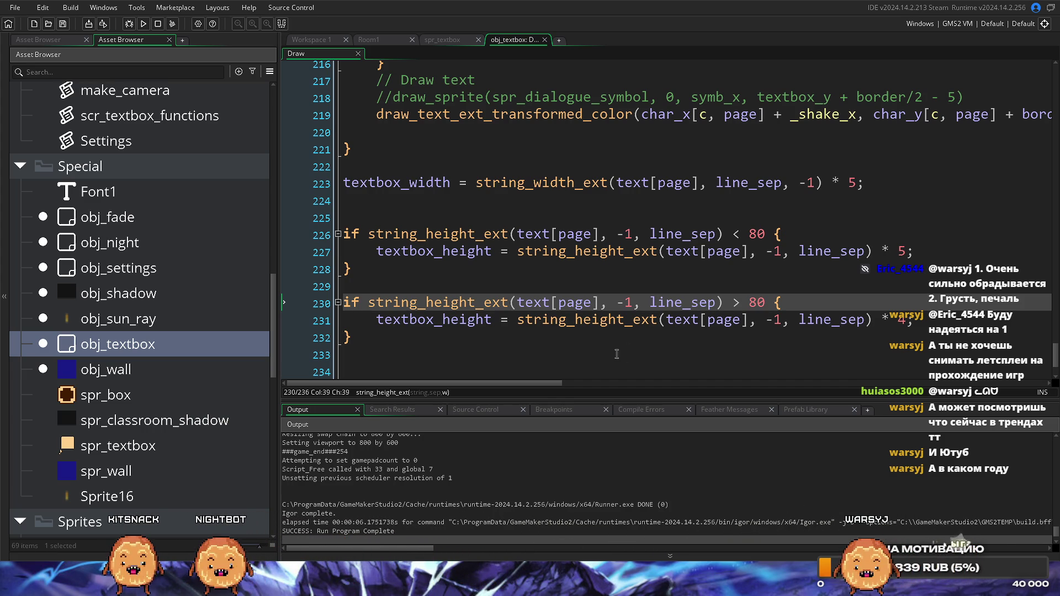
{"action": "left_click", "coordinate": [554, 303]}
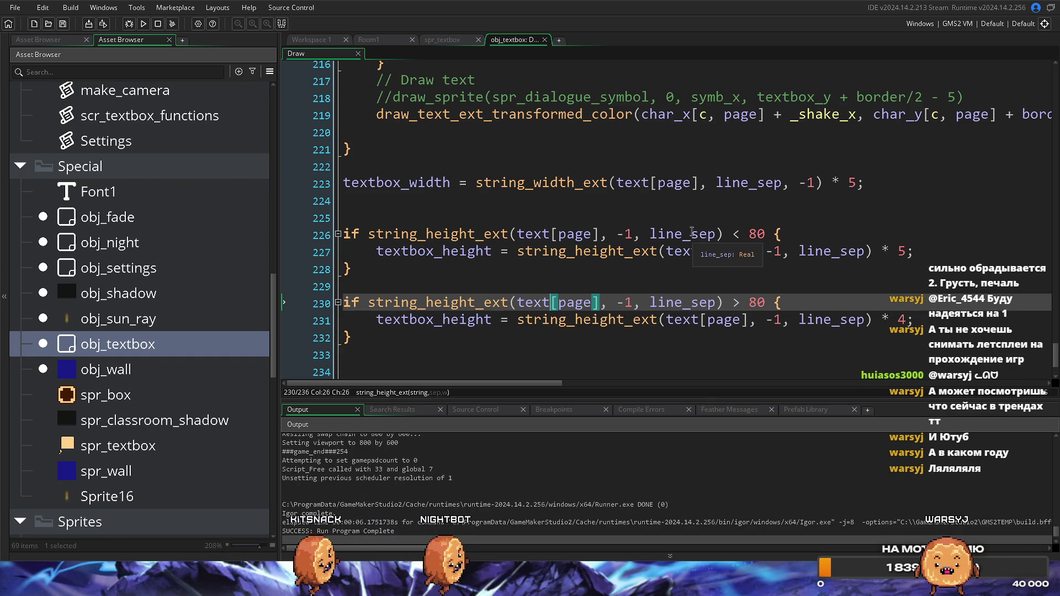
Select and review both textbox_height if blocks.
{"action": "key", "text": "Up"}
{"action": "mouse_move", "coordinate": [368, 249]}
{"action": "left_mouse_down"}
{"action": "mouse_move", "coordinate": [749, 251]}
{"action": "mouse_move", "coordinate": [718, 303]}
{"action": "mouse_move", "coordinate": [923, 340]}
{"action": "left_mouse_up"}
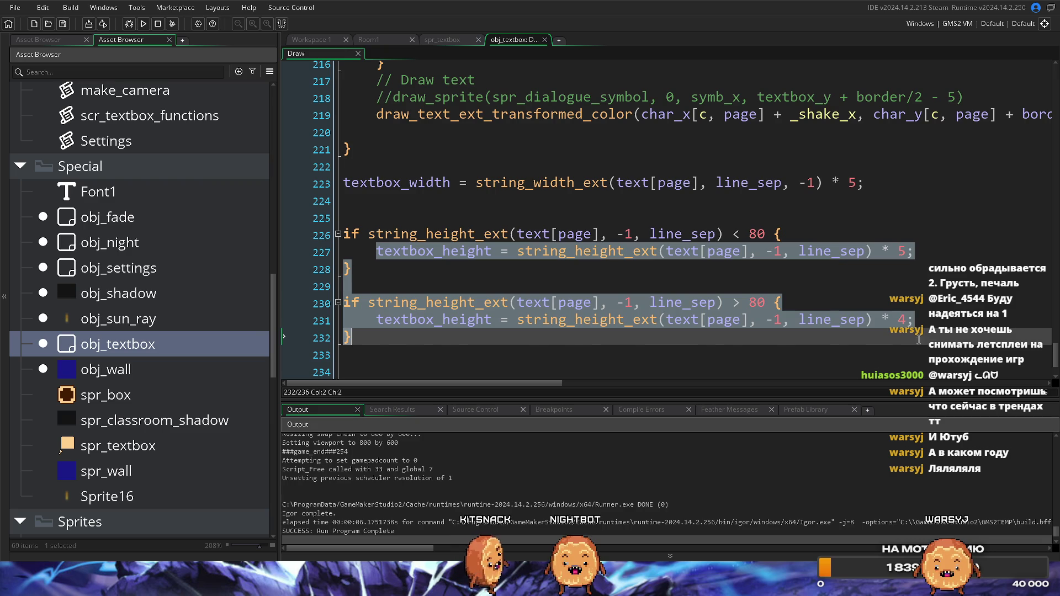
{"action": "left_click", "coordinate": [787, 354]}
{"action": "left_click_drag", "start_coordinate": [374, 250], "coordinate": [561, 253]}
{"action": "mouse_move", "coordinate": [661, 251]}
{"action": "left_mouse_down"}
{"action": "mouse_move", "coordinate": [740, 253]}
{"action": "mouse_move", "coordinate": [781, 268]}
{"action": "mouse_move", "coordinate": [861, 255]}
{"action": "left_mouse_up"}
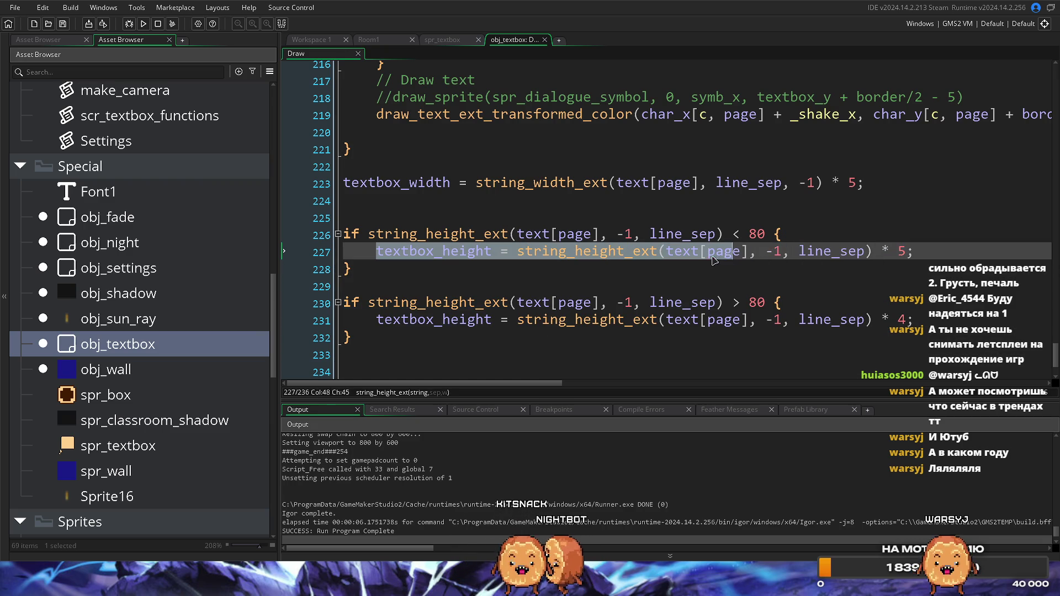
{"action": "left_click_drag", "start_coordinate": [747, 255], "coordinate": [602, 257]}
{"action": "left_click", "coordinate": [624, 285]}
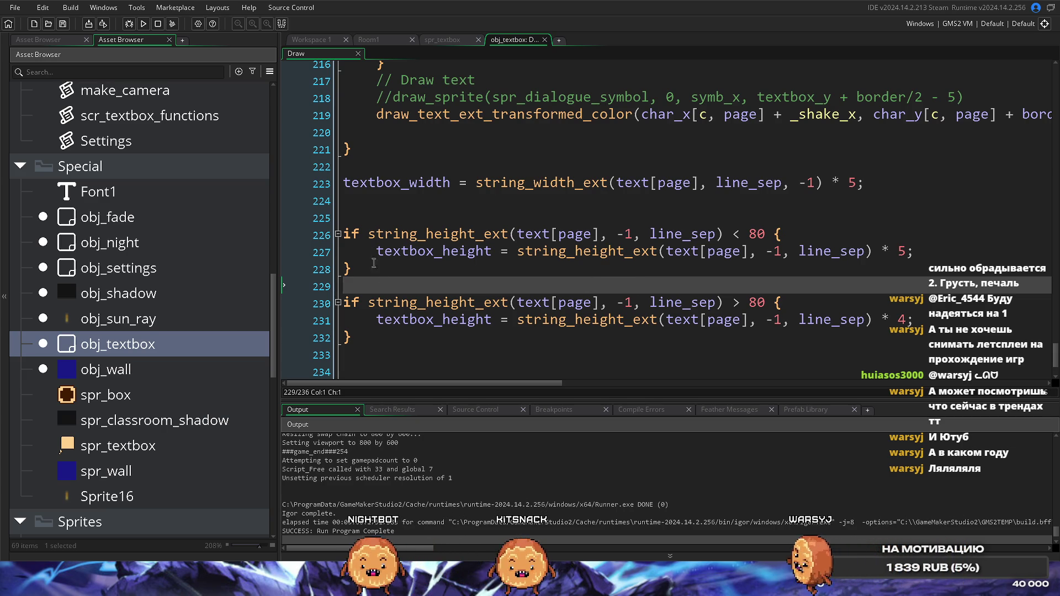
{"action": "left_click_drag", "start_coordinate": [640, 283], "coordinate": [527, 367]}
{"action": "left_click", "coordinate": [751, 330]}
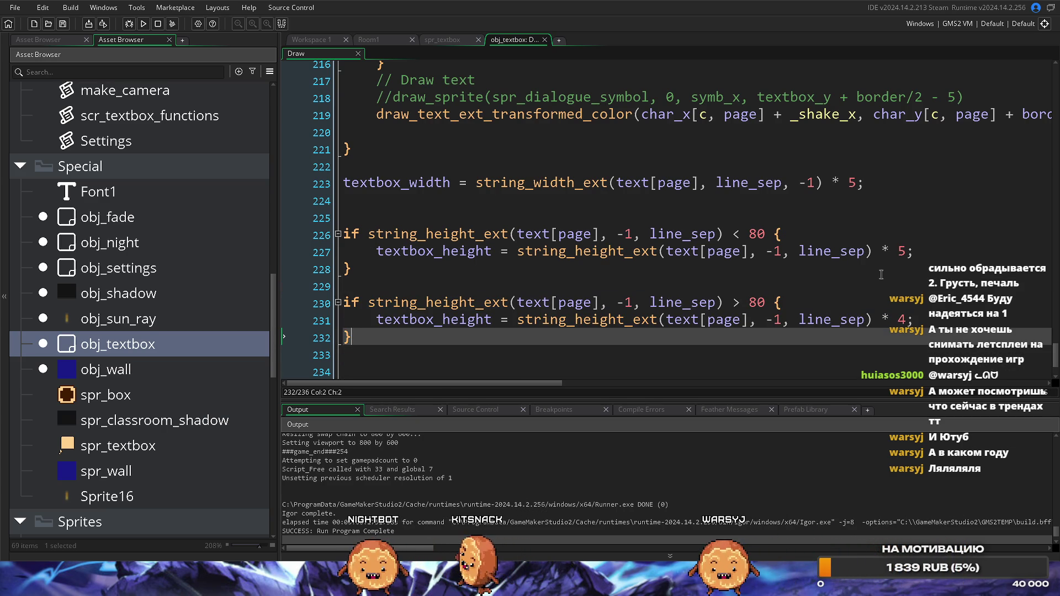
{"action": "left_click", "coordinate": [488, 274]}
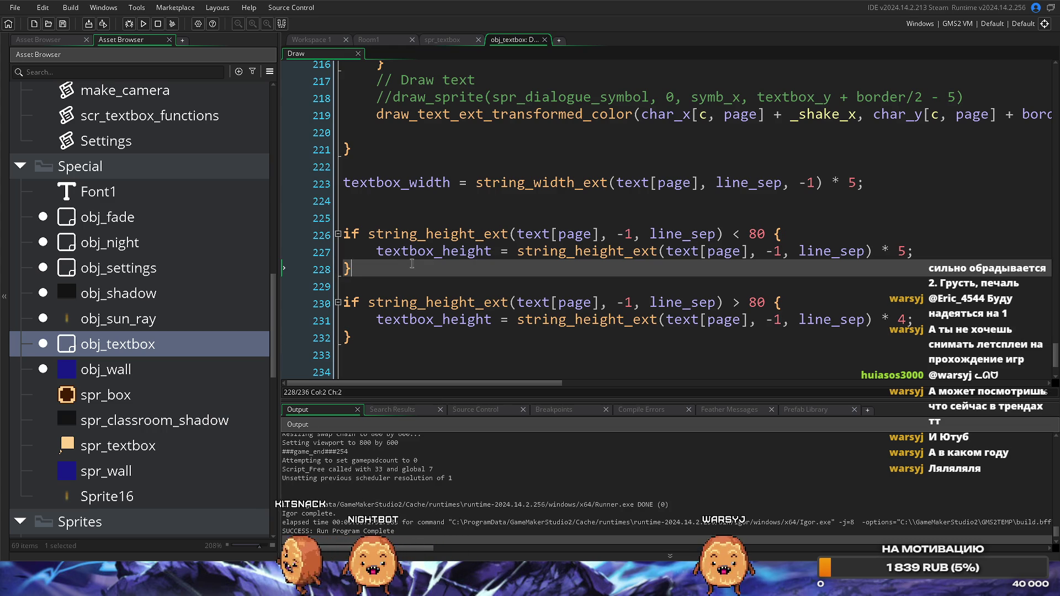
Change both height thresholds from 80 to 20 and run the game.
{"action": "left_click", "coordinate": [746, 234]}
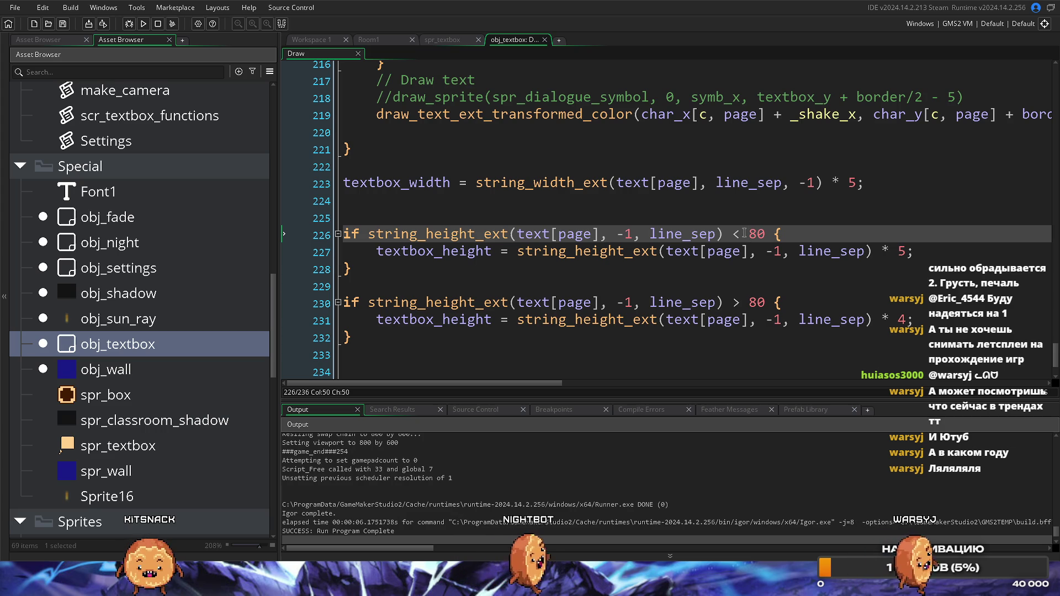
{"action": "left_click_drag", "start_coordinate": [749, 302], "coordinate": [757, 303]}
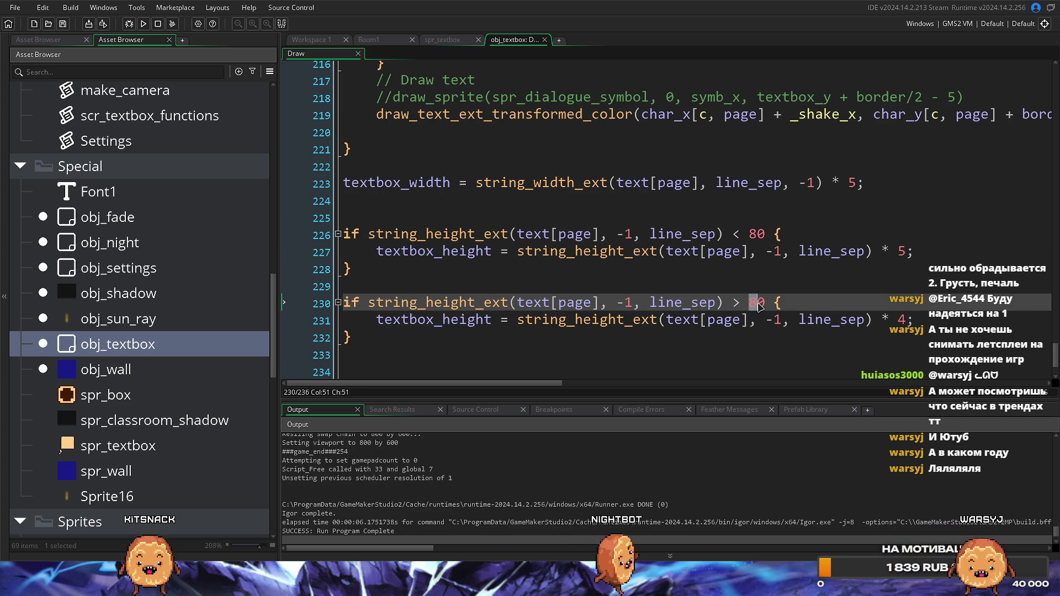
{"action": "type", "text": "2"}
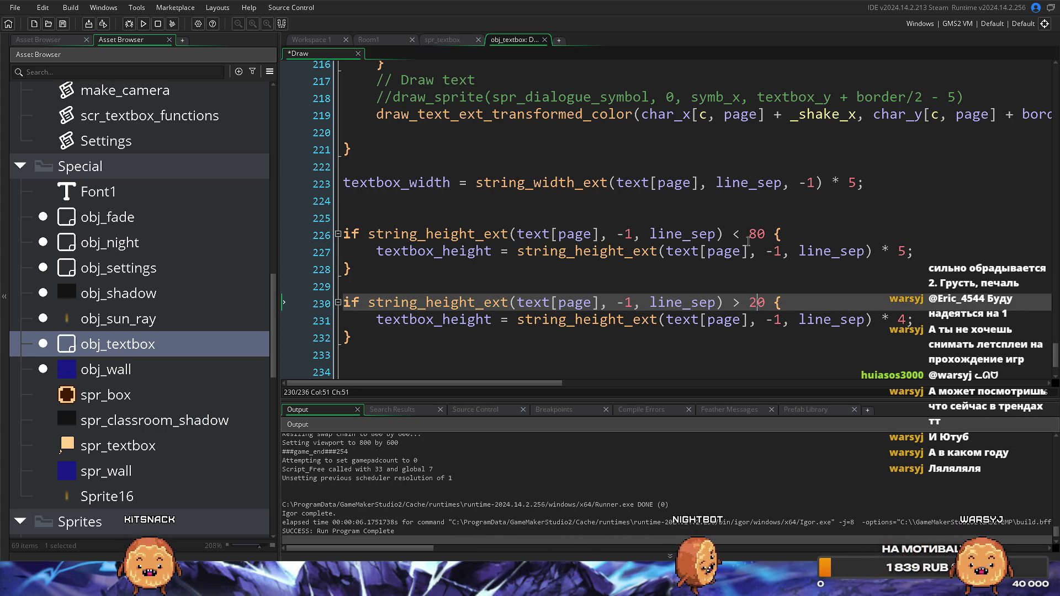
{"action": "left_click_drag", "start_coordinate": [757, 234], "coordinate": [750, 236]}
{"action": "type", "text": "2"}
{"action": "key", "text": "F5"}
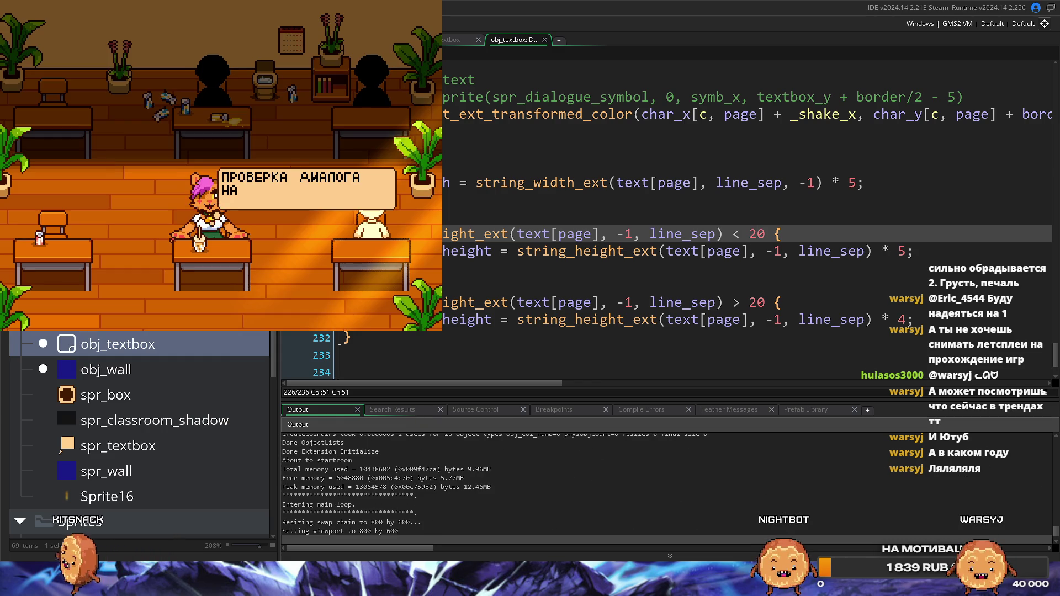
Advance through four dialogue pages checking the single-line textboxes, then close the game.
{"action": "key", "text": "space"}
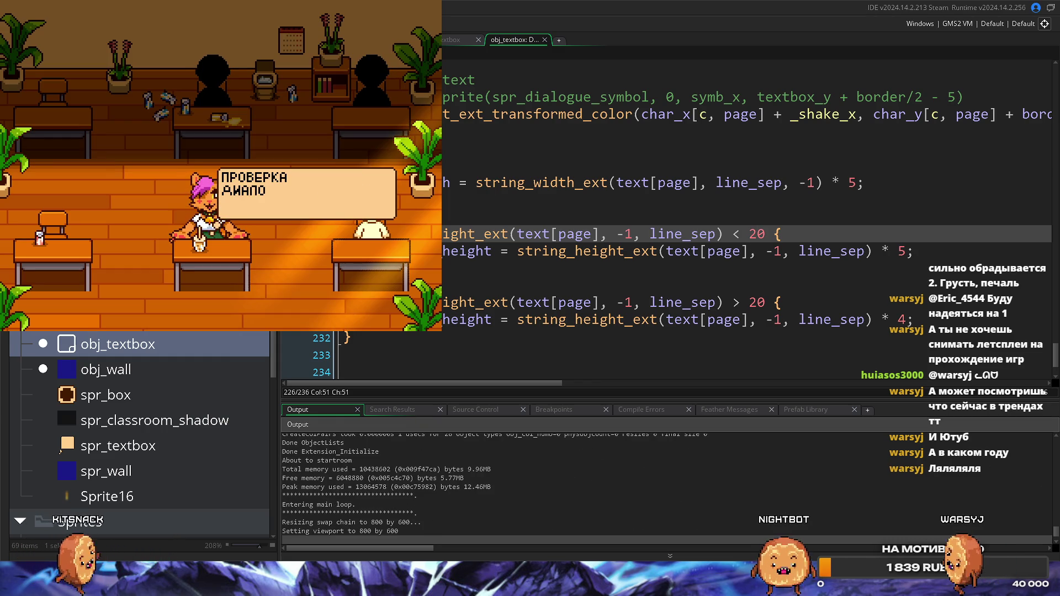
{"action": "key", "text": "space"}
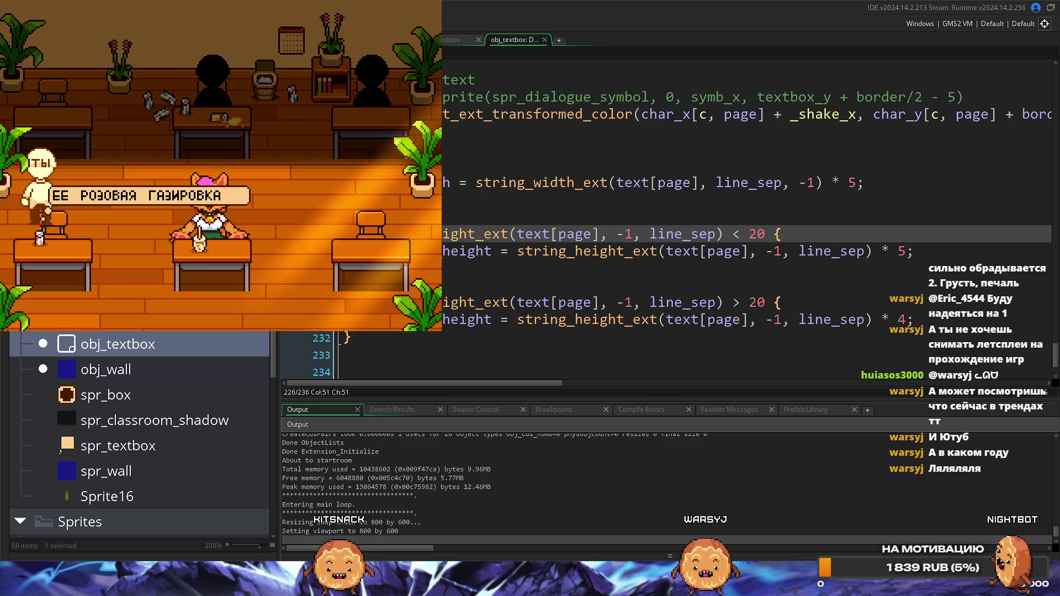
{"action": "key", "text": "space"}
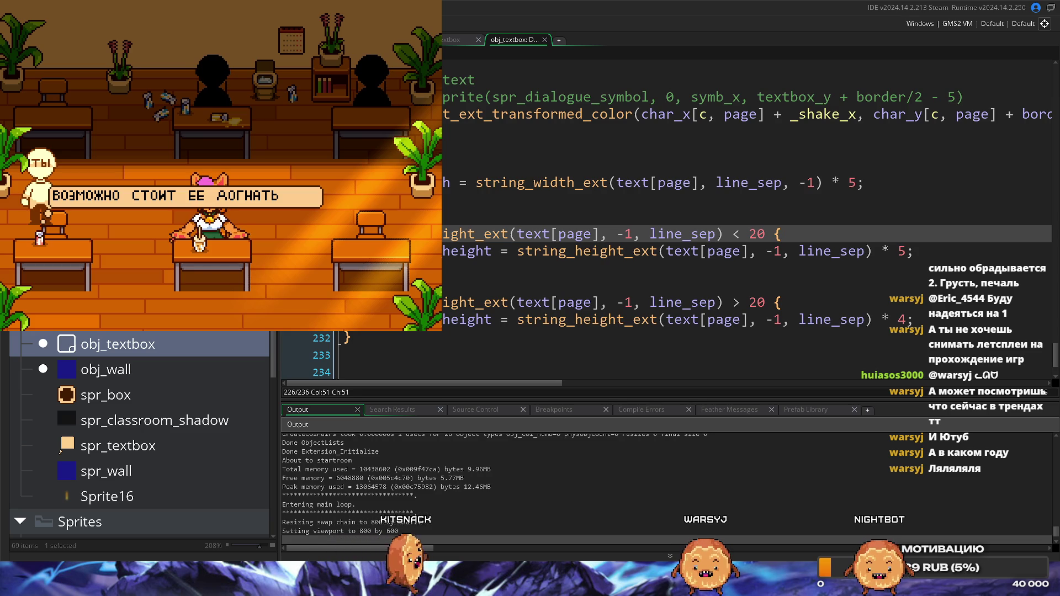
{"action": "key", "text": "space"}
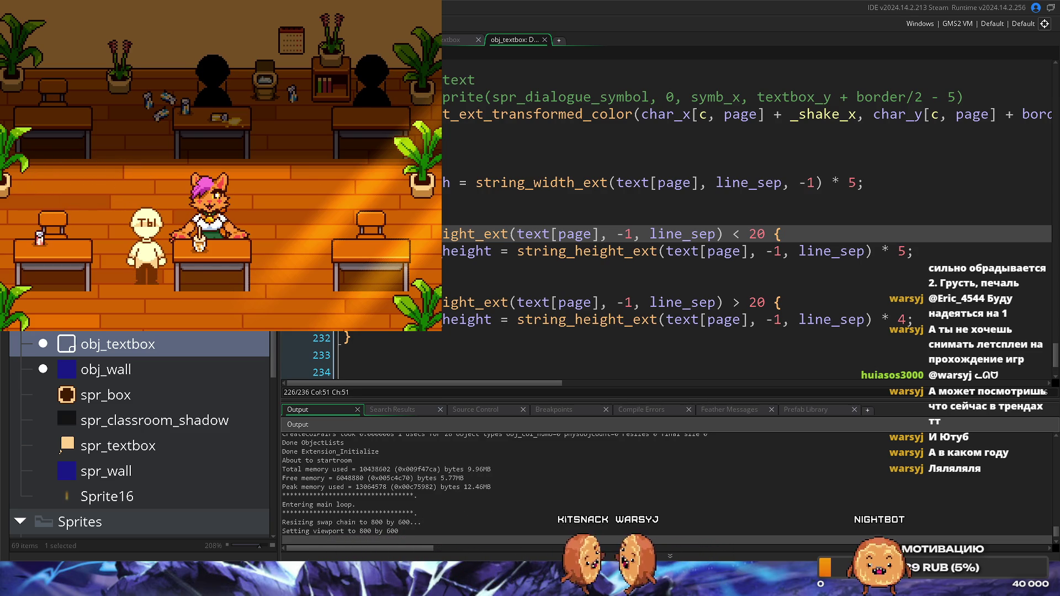
{"action": "key", "text": "Escape"}
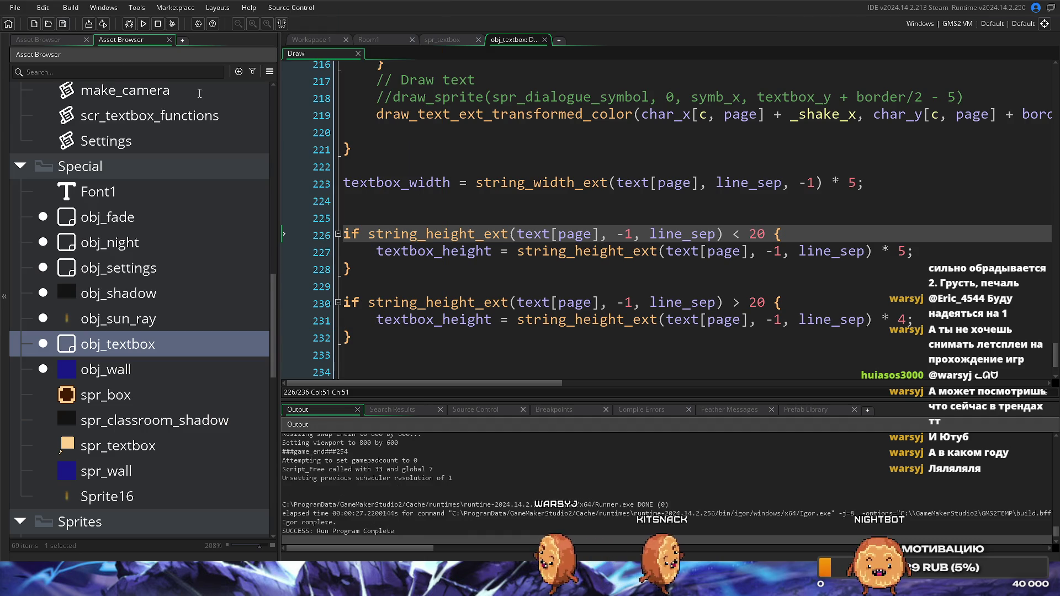
Look over the height checks in the Draw code, then switch to the Obsidian to-do note.
{"action": "scroll", "coordinate": [561, 288], "scroll_direction": "up", "scroll_amount": 2}
{"action": "scroll", "coordinate": [562, 288], "scroll_direction": "down", "scroll_amount": 3}
{"action": "scroll", "coordinate": [561, 289], "scroll_direction": "down", "scroll_amount": 1}
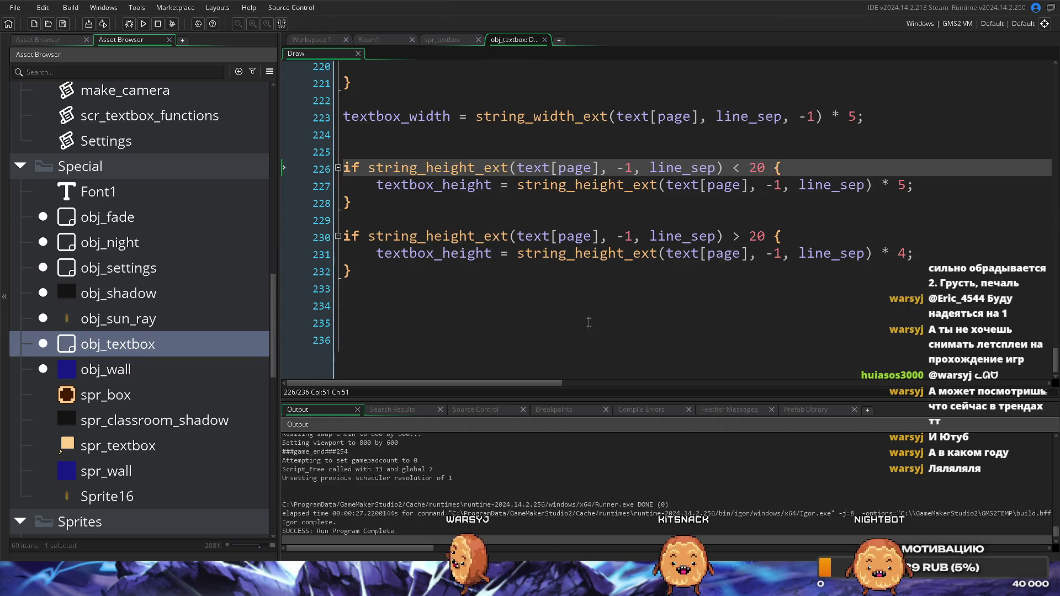
{"action": "left_click", "coordinate": [607, 290]}
{"action": "scroll", "coordinate": [632, 297], "scroll_direction": "up", "scroll_amount": 1}
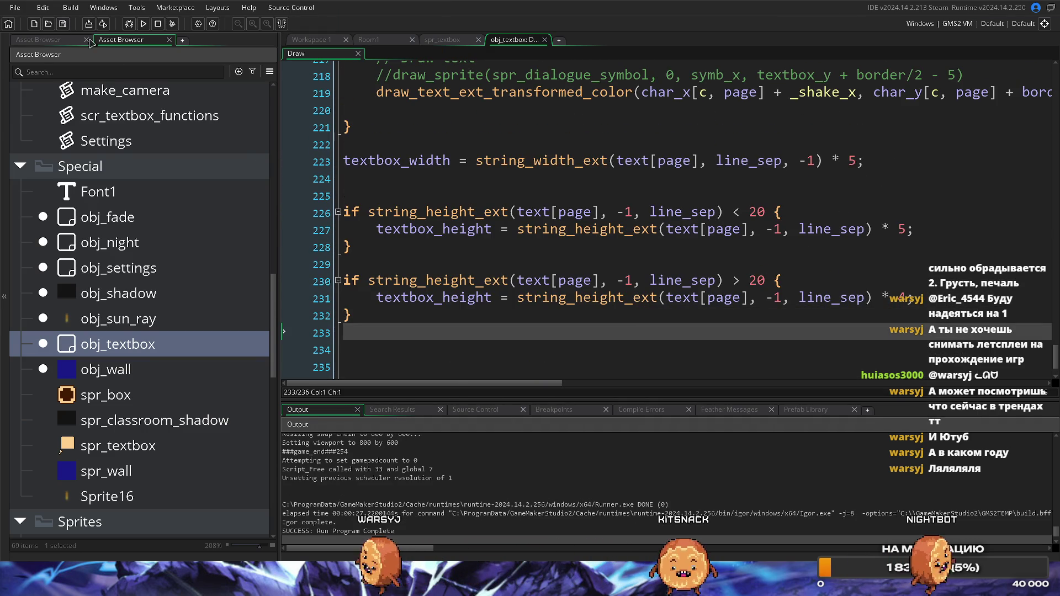
{"action": "left_click", "coordinate": [579, 356]}
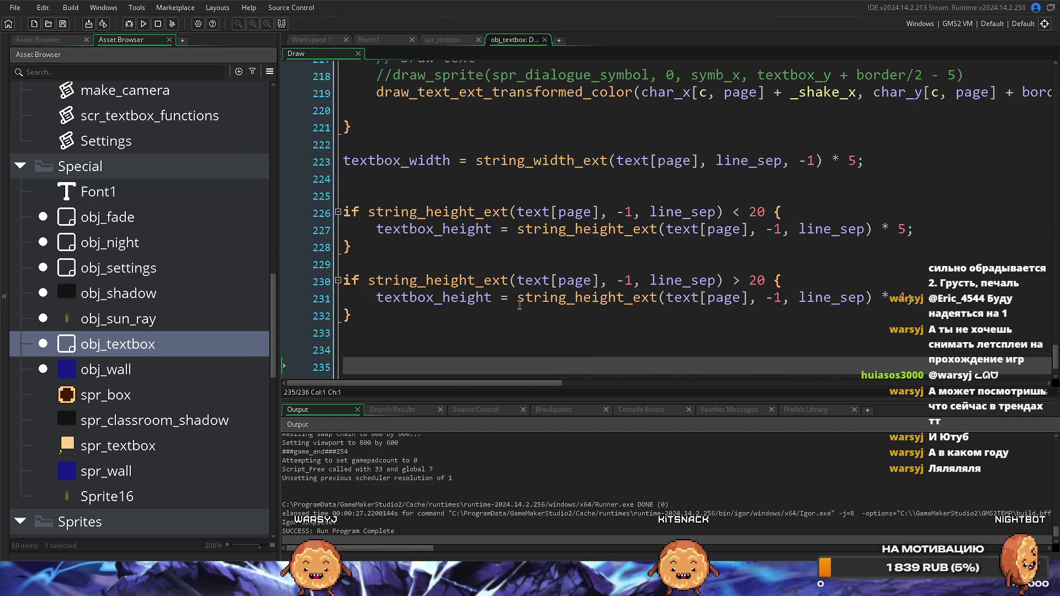
{"action": "mouse_move", "coordinate": [520, 306]}
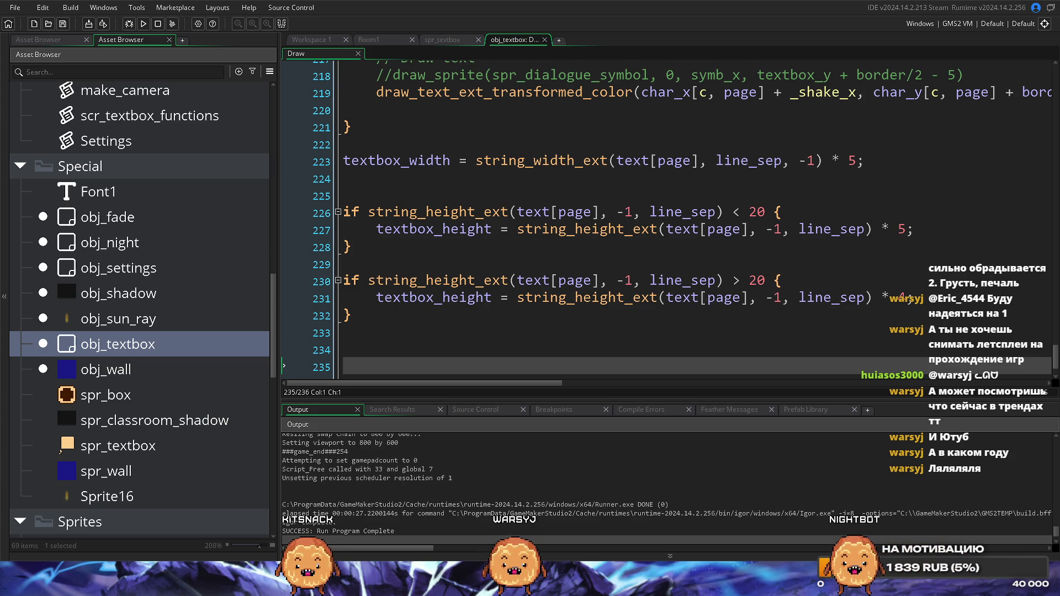
{"action": "key", "text": "alt+Tab"}
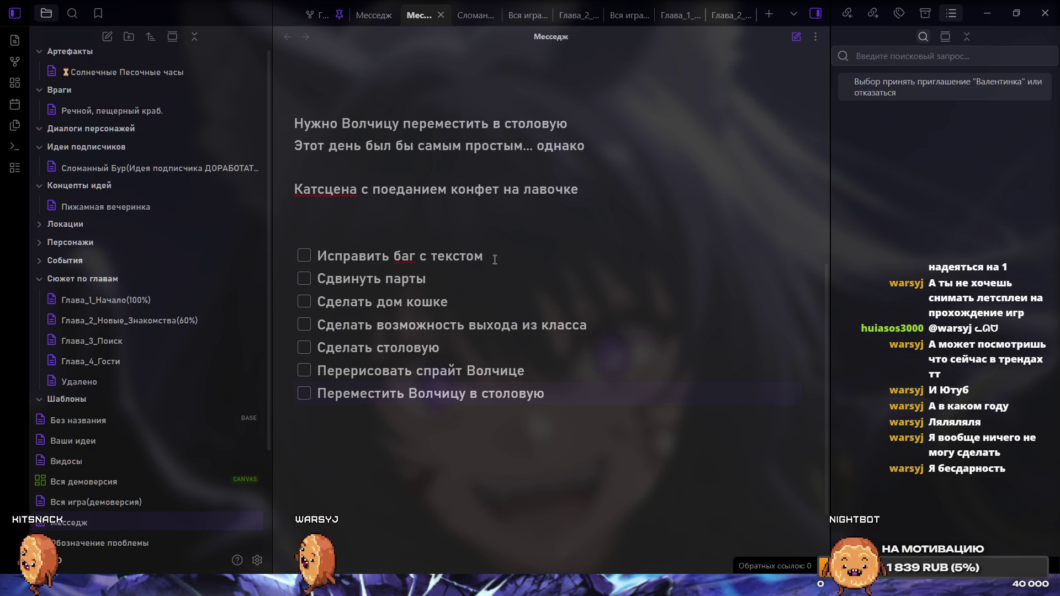
Tick off the 'Исправить баг с текстом' task in the Месседж checklist, then switch back to GameMaker.
{"action": "left_click", "coordinate": [303, 257]}
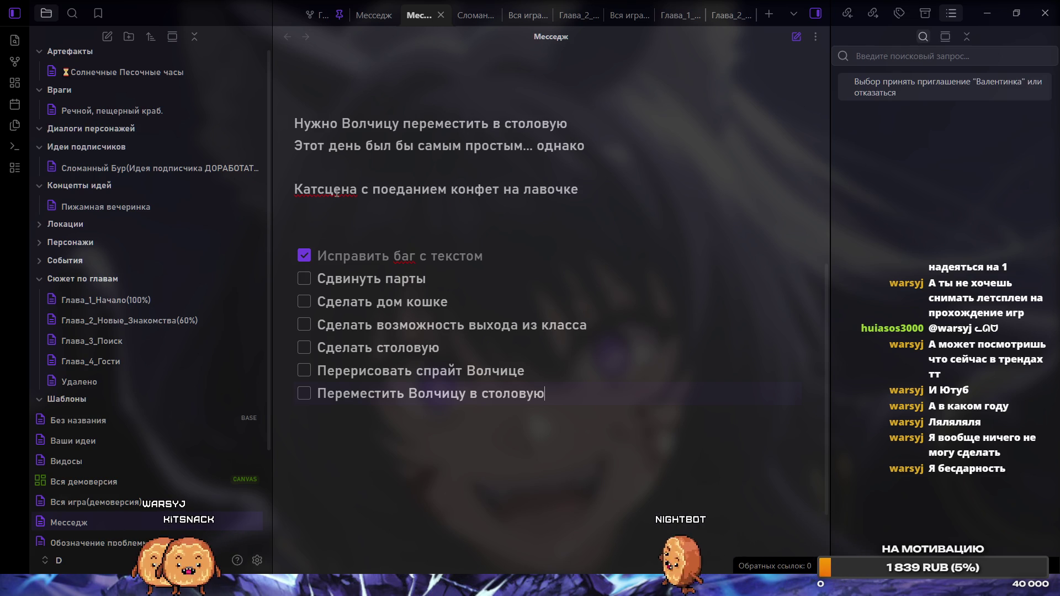
{"action": "scroll", "coordinate": [319, 373], "scroll_direction": "up", "scroll_amount": 1}
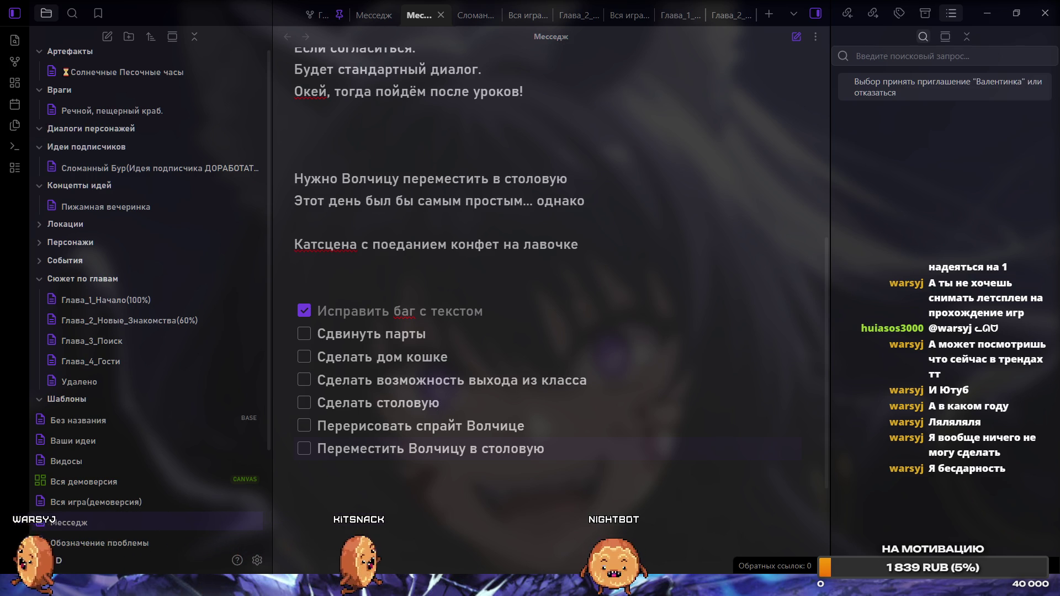
{"action": "key", "text": "alt+Tab"}
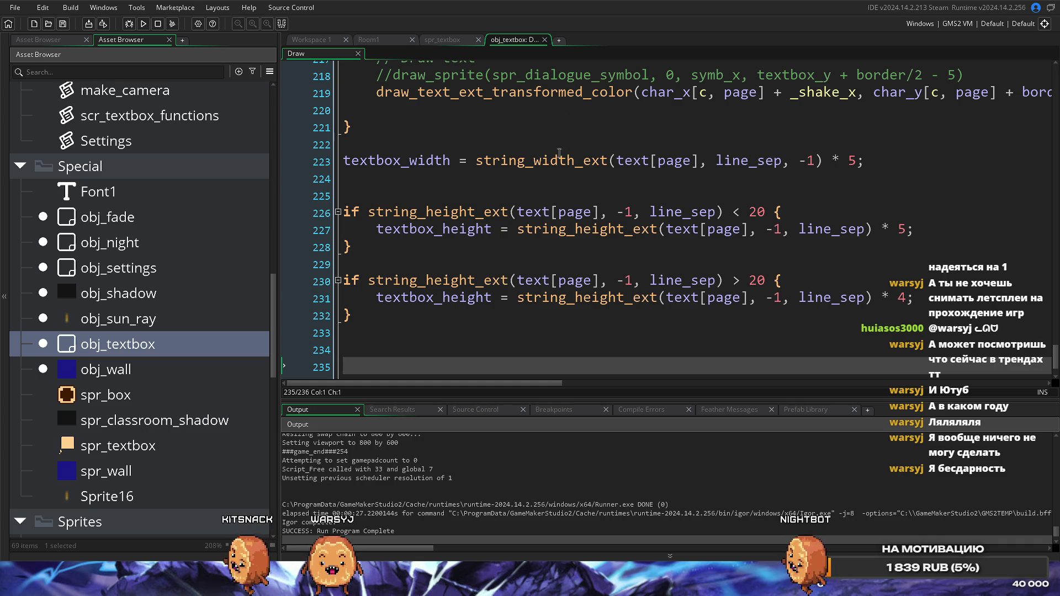
Change the textbox_width multiplier on line 223 from 5 to 4 and run the game with F5.
{"action": "left_click", "coordinate": [447, 340]}
{"action": "scroll", "coordinate": [575, 279], "scroll_direction": "up", "scroll_amount": 1}
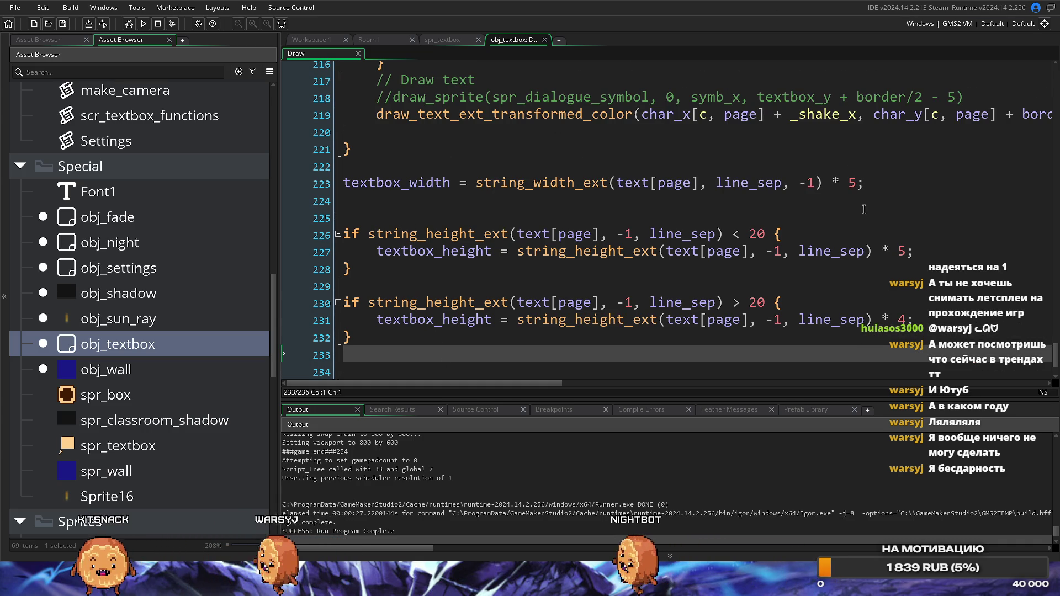
{"action": "left_click", "coordinate": [857, 183]}
{"action": "key", "text": "BackSpace"}
{"action": "type", "text": "4"}
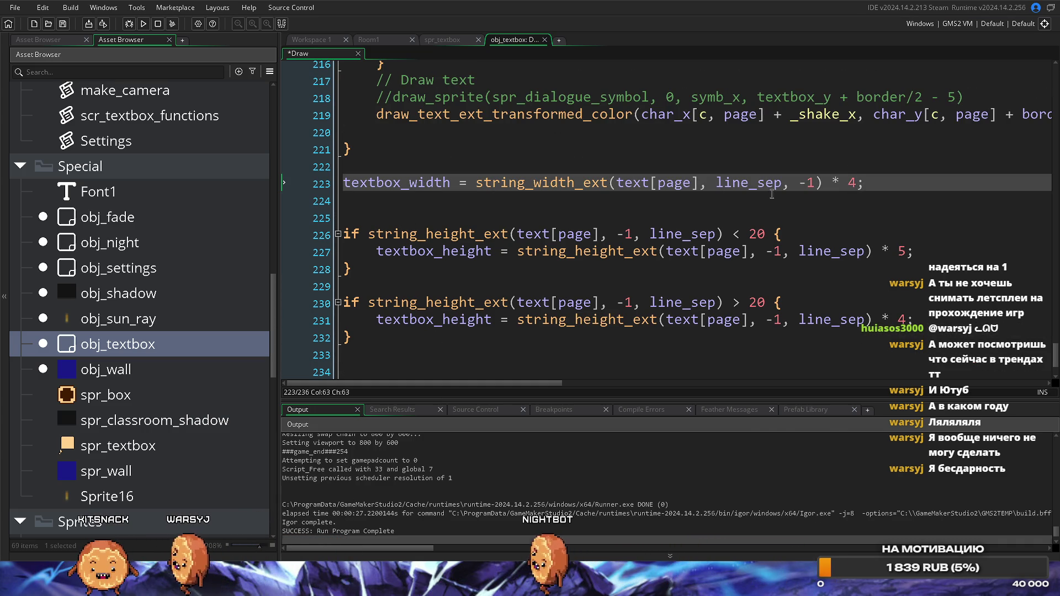
{"action": "key", "text": "F5"}
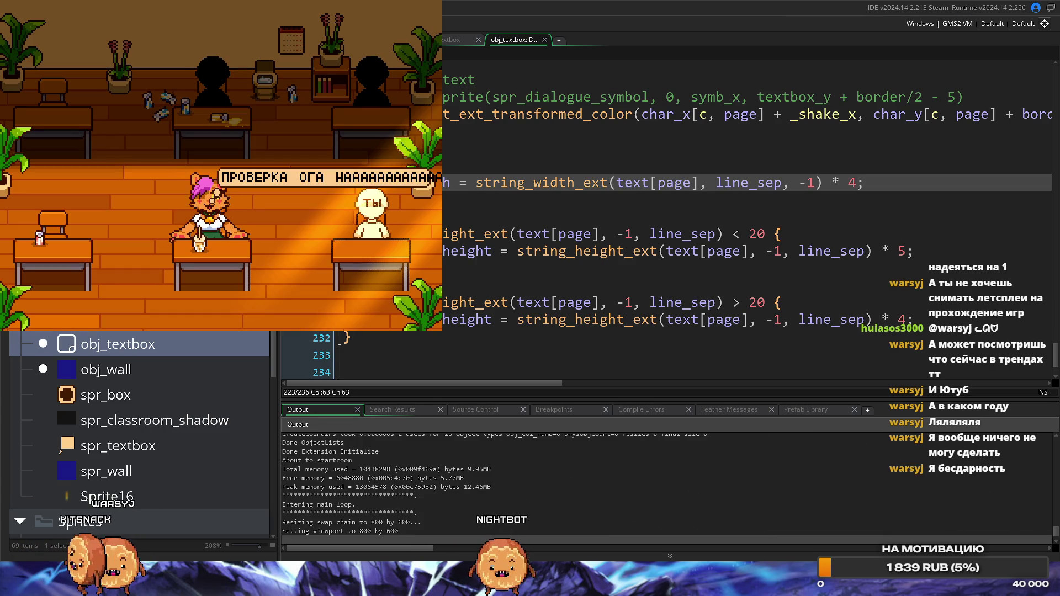
Page through the narrower dialogue box, close the game, and set the width multiplier back to 5.
{"action": "key", "text": "space"}
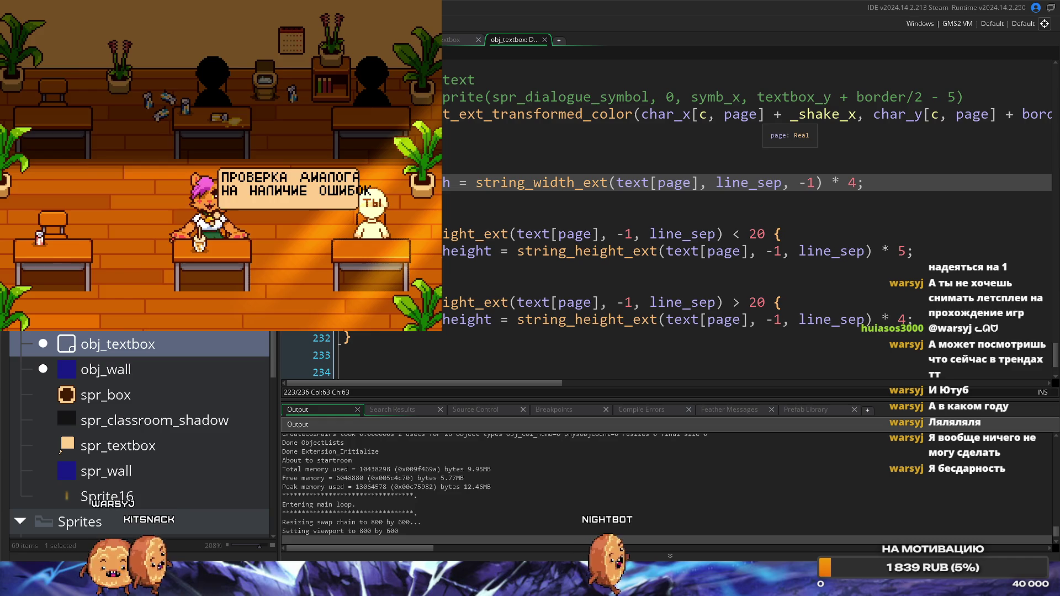
{"action": "key", "text": "alt+F4"}
{"action": "key", "text": "BackSpace"}
{"action": "type", "text": "5"}
{"action": "left_click", "coordinate": [797, 211]}
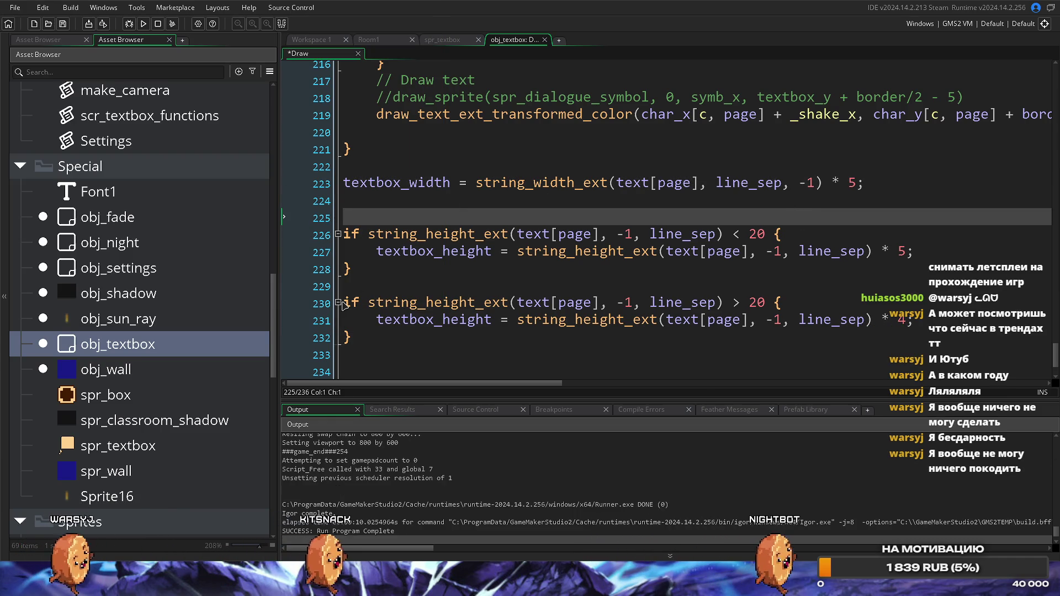
Remove the blank line between the two height if blocks and add space above them.
{"action": "mouse_move", "coordinate": [365, 303]}
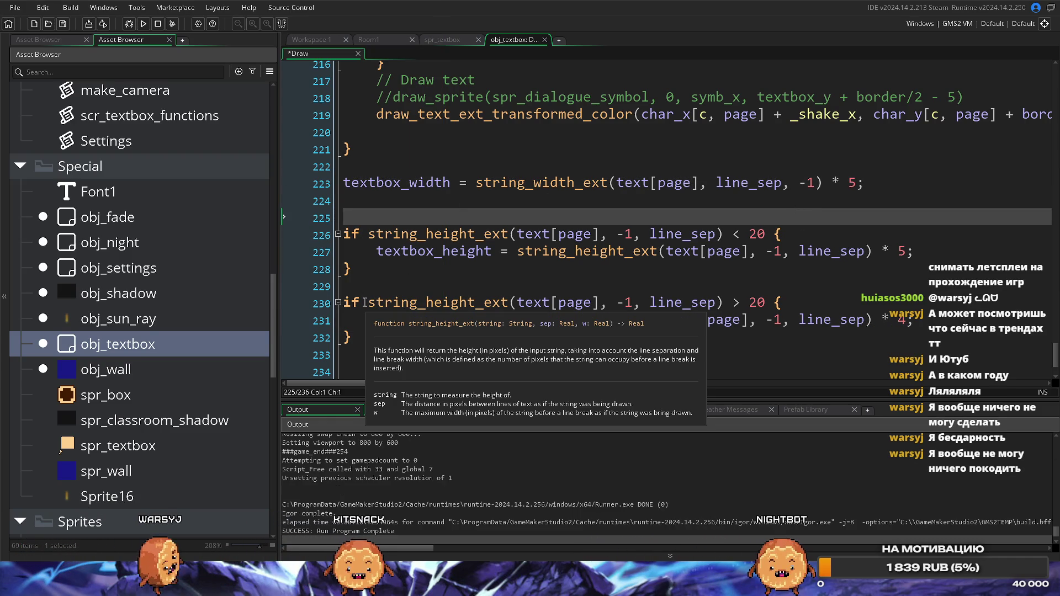
{"action": "left_click", "coordinate": [365, 303]}
{"action": "mouse_move", "coordinate": [365, 303]}
{"action": "left_mouse_down"}
{"action": "mouse_move", "coordinate": [356, 303]}
{"action": "mouse_move", "coordinate": [363, 266]}
{"action": "left_mouse_up"}
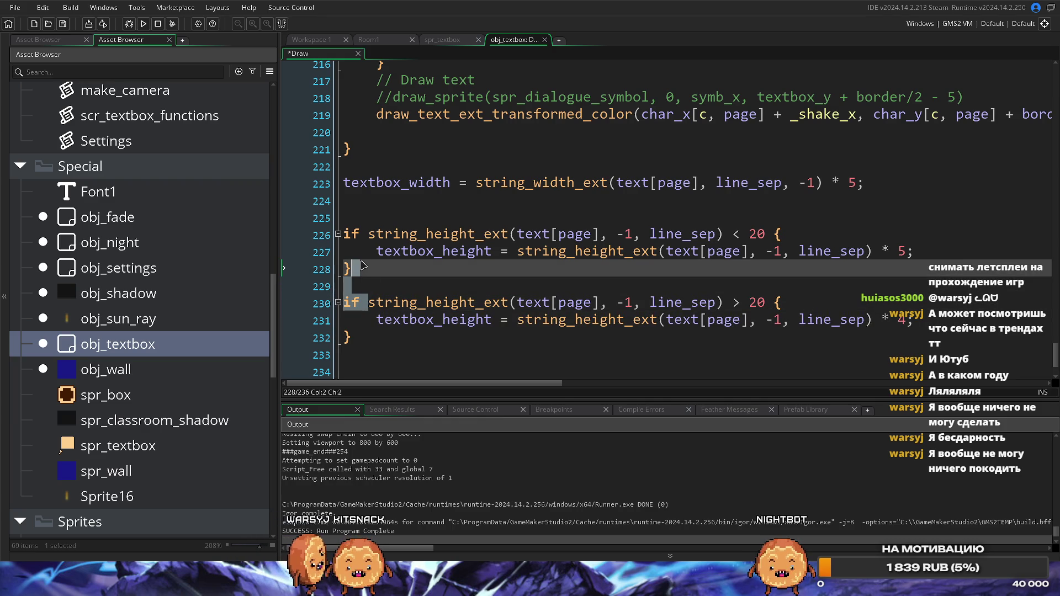
{"action": "left_click", "coordinate": [376, 286]}
{"action": "key", "text": "BackSpace"}
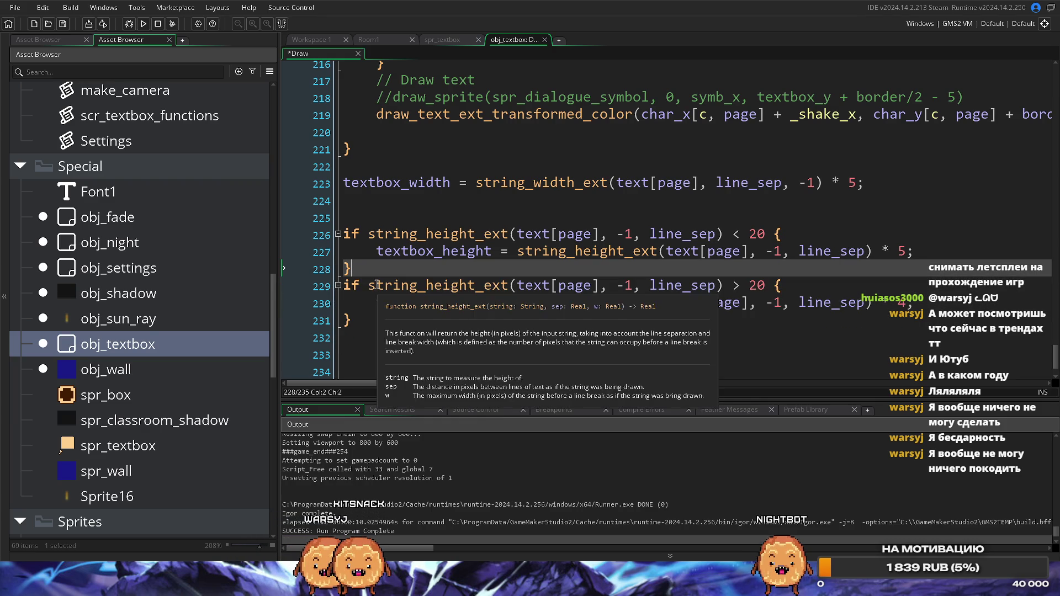
{"action": "left_click", "coordinate": [428, 340]}
{"action": "scroll", "coordinate": [523, 339], "scroll_direction": "down", "scroll_amount": 1}
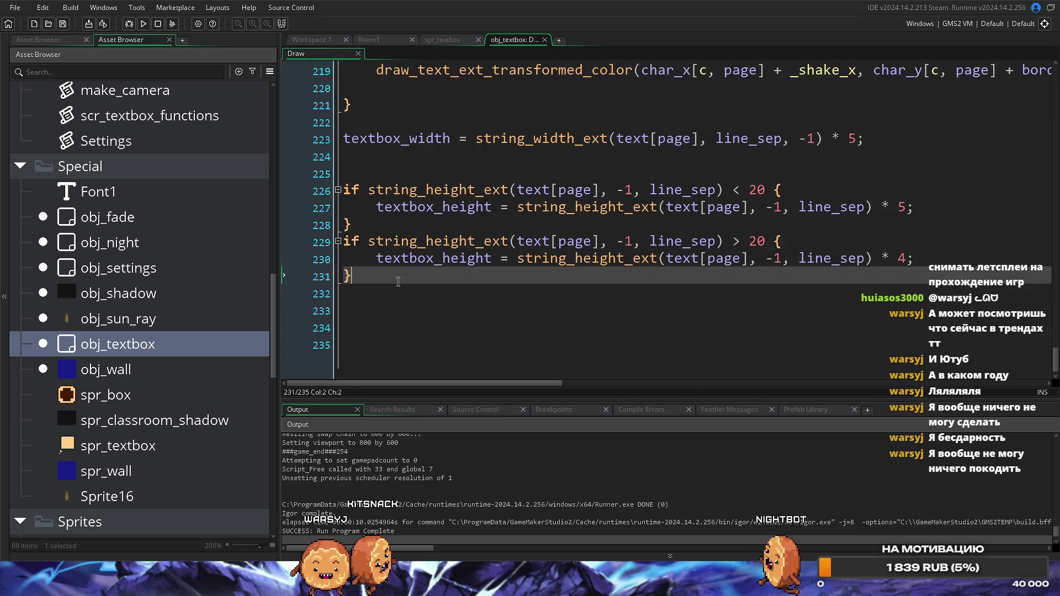
{"action": "left_click", "coordinate": [353, 174]}
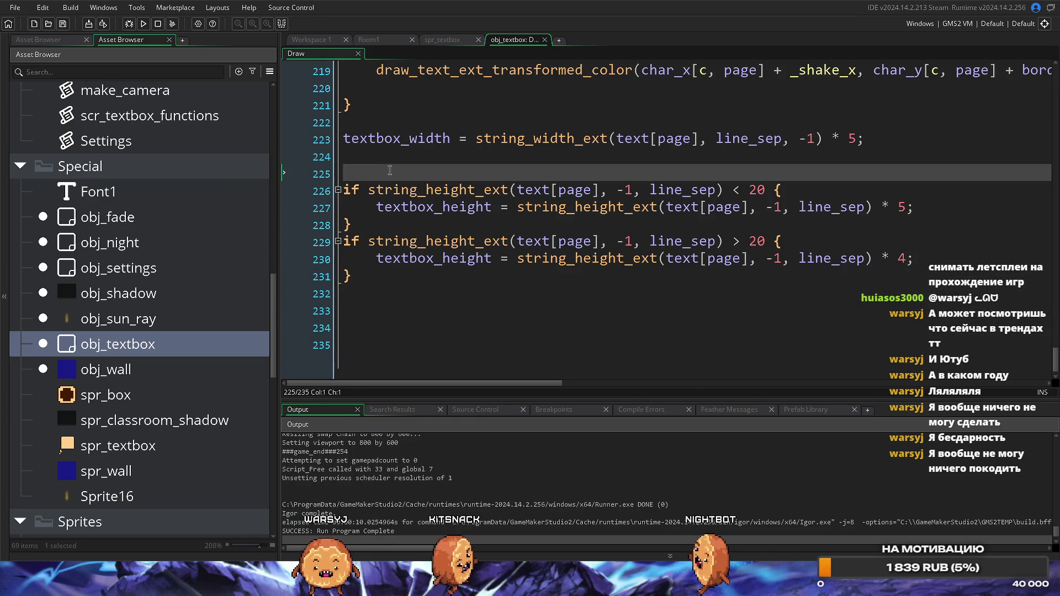
{"action": "key", "text": "Return"}
{"action": "key", "text": "Return"}
Join the second height check onto the closing brace as an else, then test-build with F5.
{"action": "left_click_drag", "start_coordinate": [350, 260], "coordinate": [367, 276]}
{"action": "key", "text": "BackSpace"}
{"action": "type", "text": "elsestring_height_ext(text[page], -1, line_sep) > 20 {"}
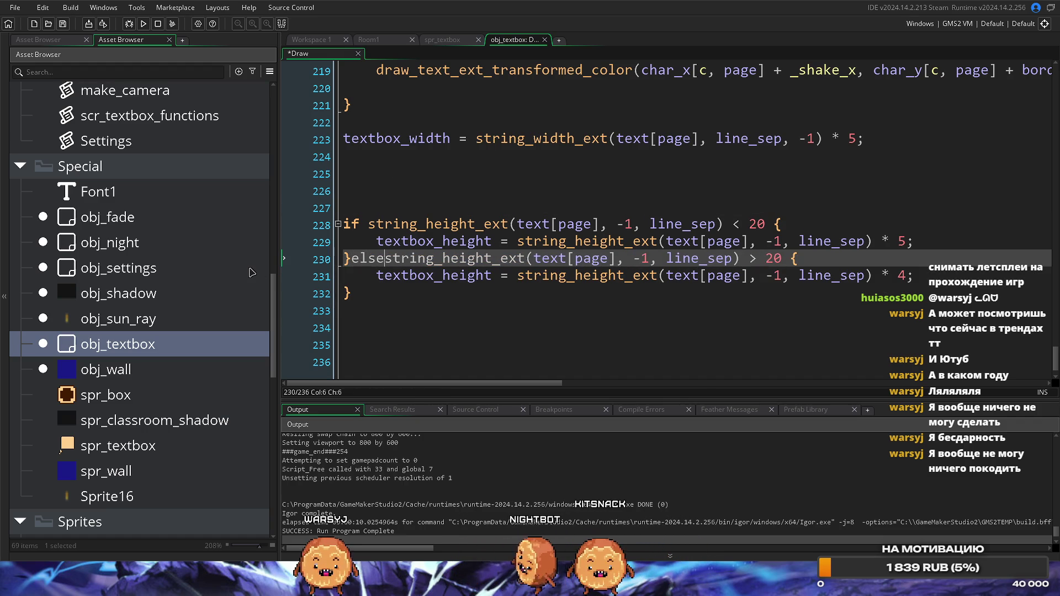
{"action": "key", "text": "Right"}
{"action": "key", "text": "Right"}
{"action": "key", "text": "Right"}
{"action": "left_click", "coordinate": [440, 346]}
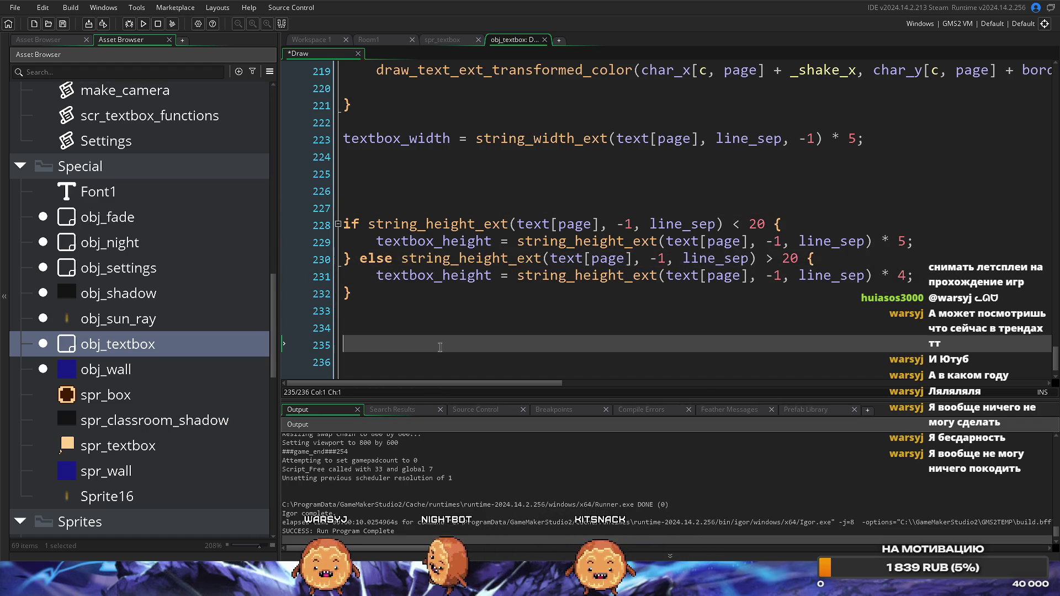
{"action": "key", "text": "F5"}
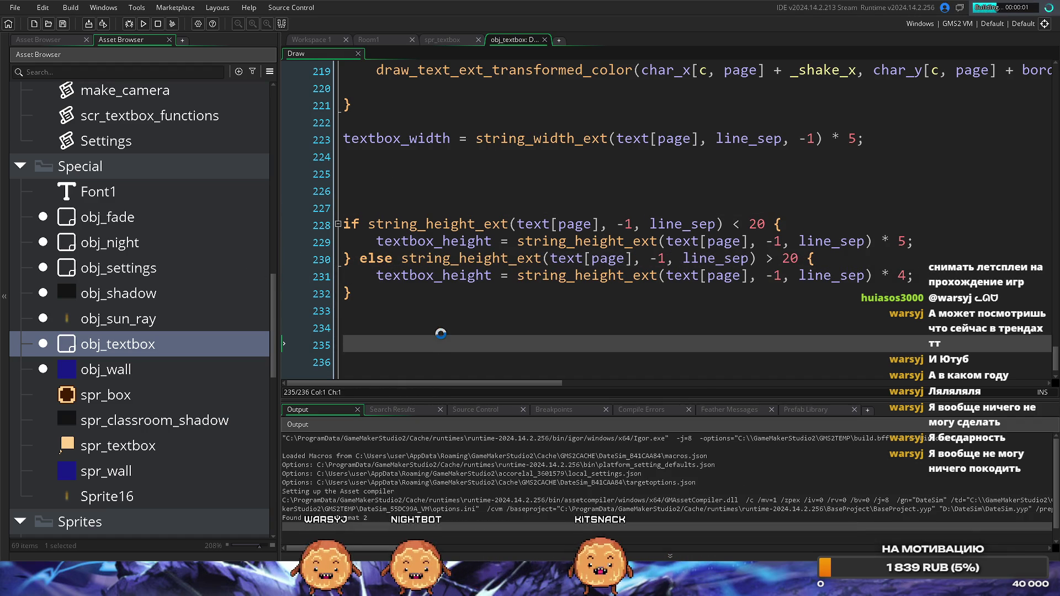
Drop the else on line 230 so the over-20 check is a standalone if on its own line.
{"action": "left_click", "coordinate": [402, 258]}
{"action": "type", "text": "if"}
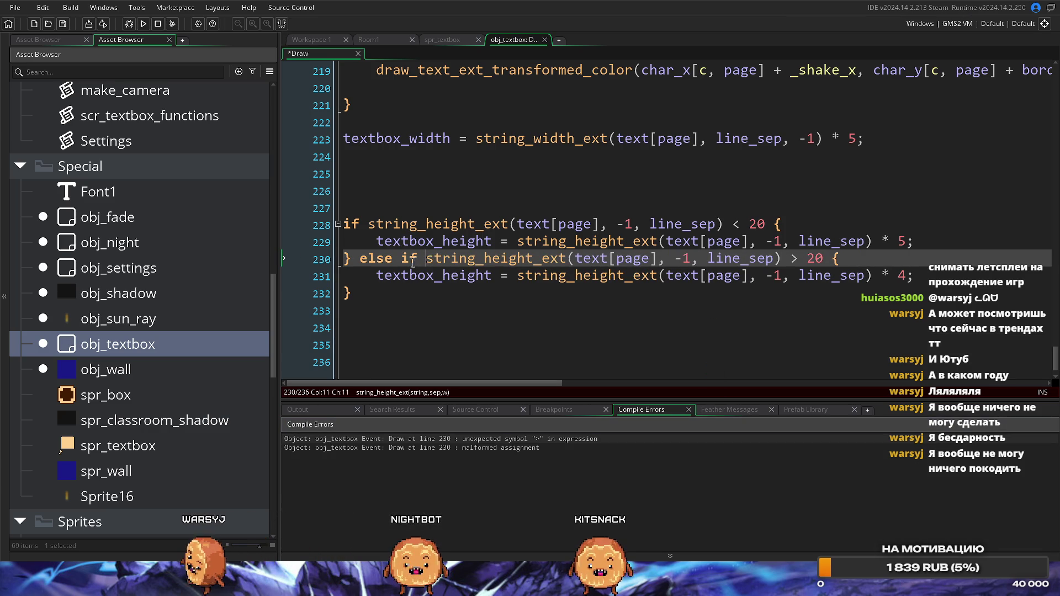
{"action": "key", "text": "BackSpace"}
{"action": "key", "text": "BackSpace"}
{"action": "key", "text": "BackSpace"}
{"action": "key", "text": "Return"}
{"action": "type", "text": "if"}
{"action": "key", "text": "shift+Home"}
Add blank lines after the closing brace and above the textbox_width line, then save.
{"action": "left_click", "coordinate": [502, 337]}
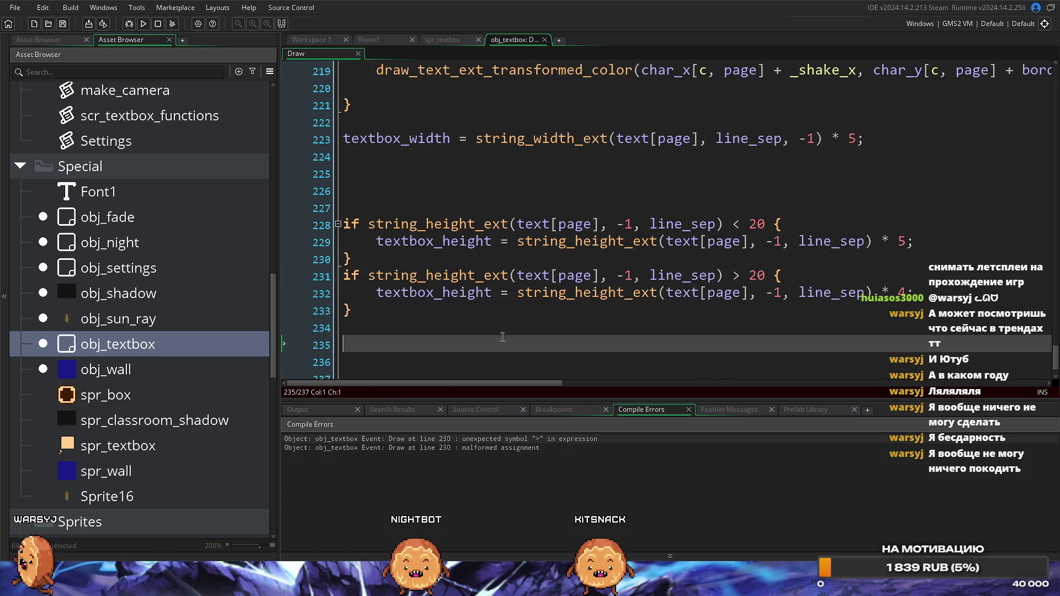
{"action": "key", "text": "Up"}
{"action": "key", "text": "Up"}
{"action": "key", "text": "Up"}
{"action": "left_click", "coordinate": [414, 316]}
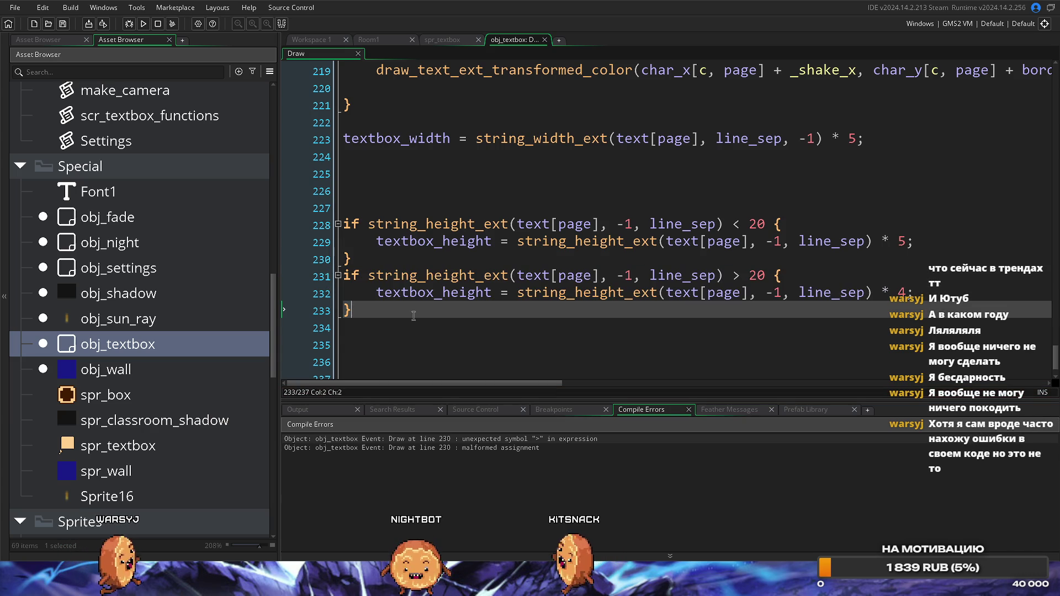
{"action": "key", "text": "Return"}
{"action": "scroll", "coordinate": [403, 276], "scroll_direction": "up", "scroll_amount": 1}
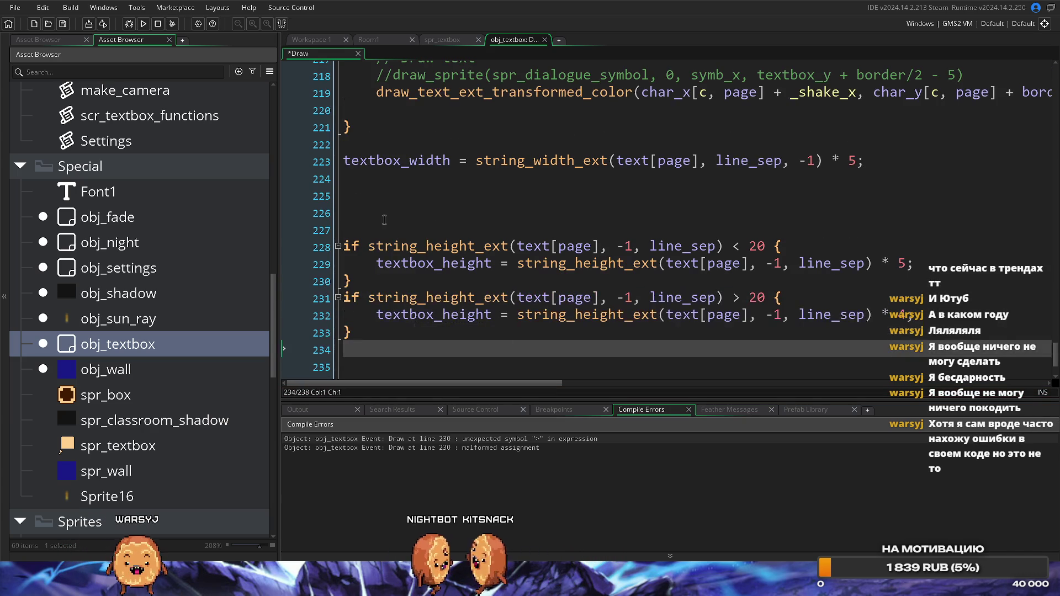
{"action": "left_click", "coordinate": [413, 140]}
{"action": "key", "text": "Return"}
{"action": "key", "text": "Return"}
{"action": "key", "text": "Return"}
{"action": "key", "text": "ctrl+s"}
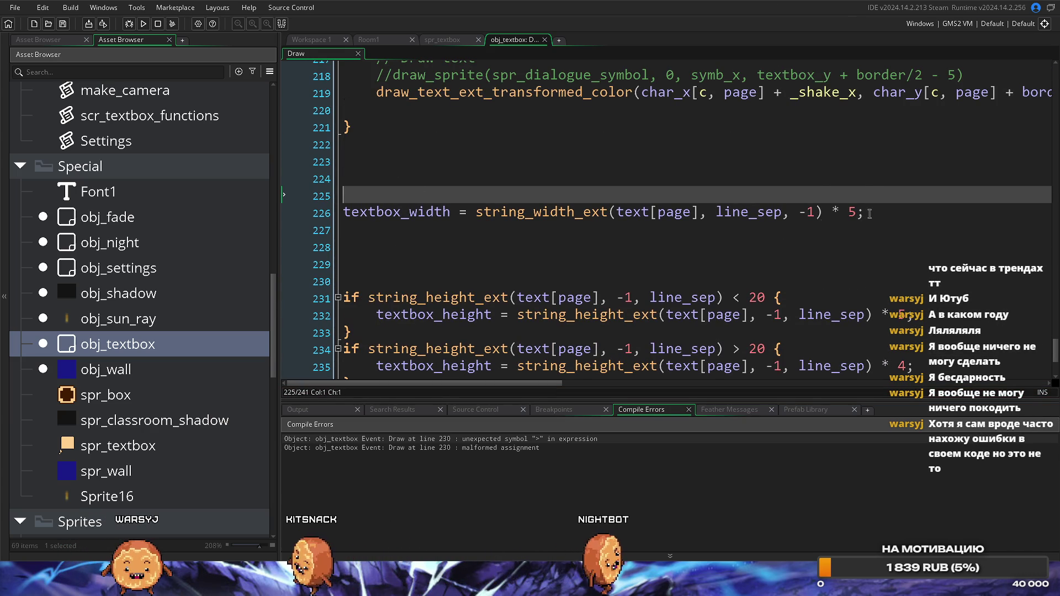
Start a new line 224 above textbox_width by typing 'str'.
{"action": "triple_click", "coordinate": [607, 212]}
{"action": "left_click", "coordinate": [403, 188]}
{"action": "left_click", "coordinate": [396, 174]}
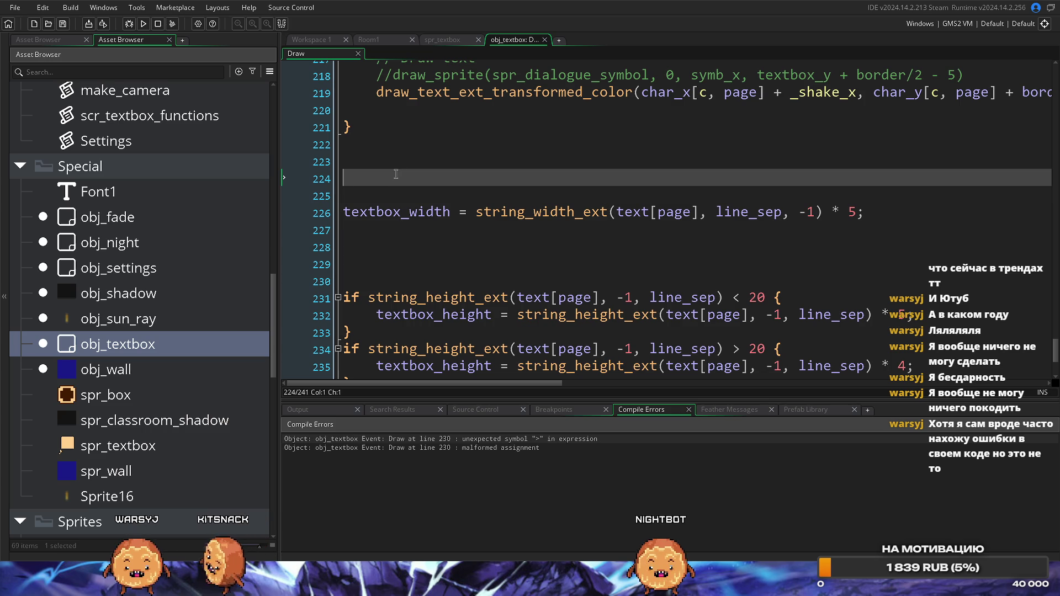
{"action": "type", "text": "ifstr"}
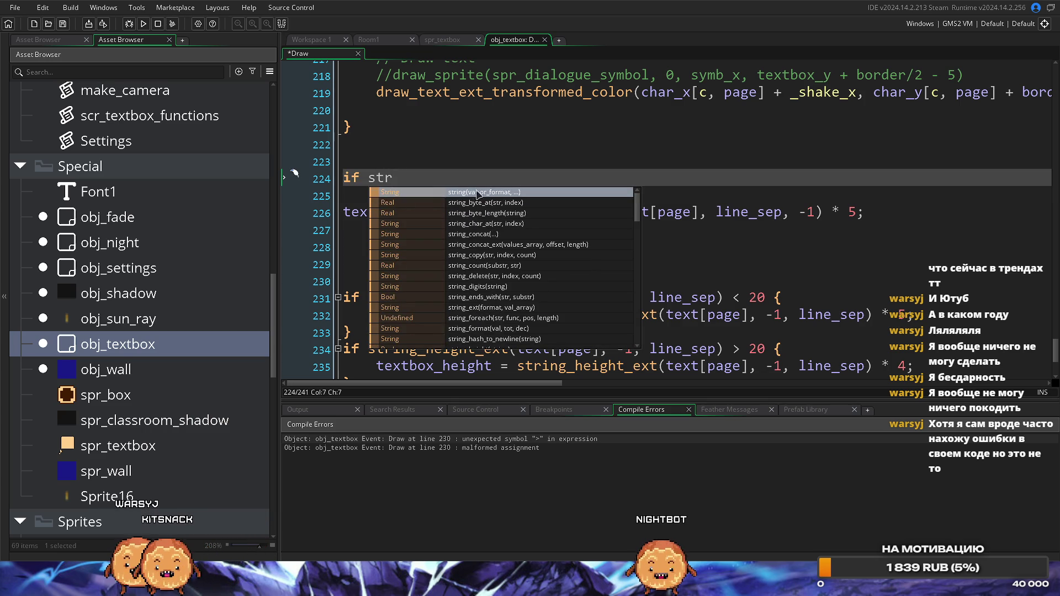
{"action": "left_click", "coordinate": [331, 220]}
Write a draft width check on line 224 from the copied width calculation plus '< 20 {'.
{"action": "double_click", "coordinate": [460, 298]}
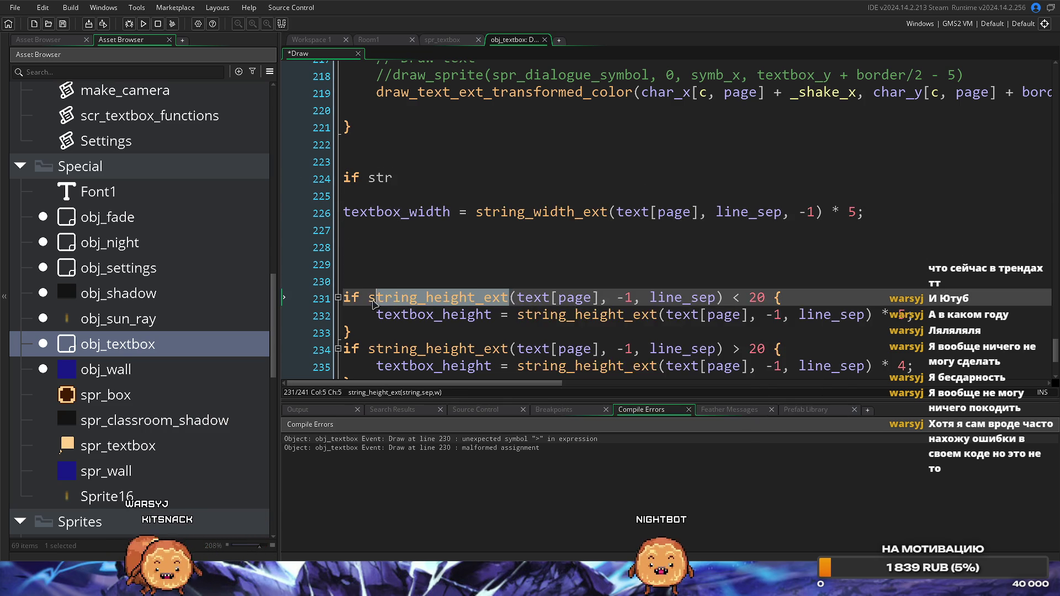
{"action": "left_click_drag", "start_coordinate": [393, 178], "coordinate": [370, 180]}
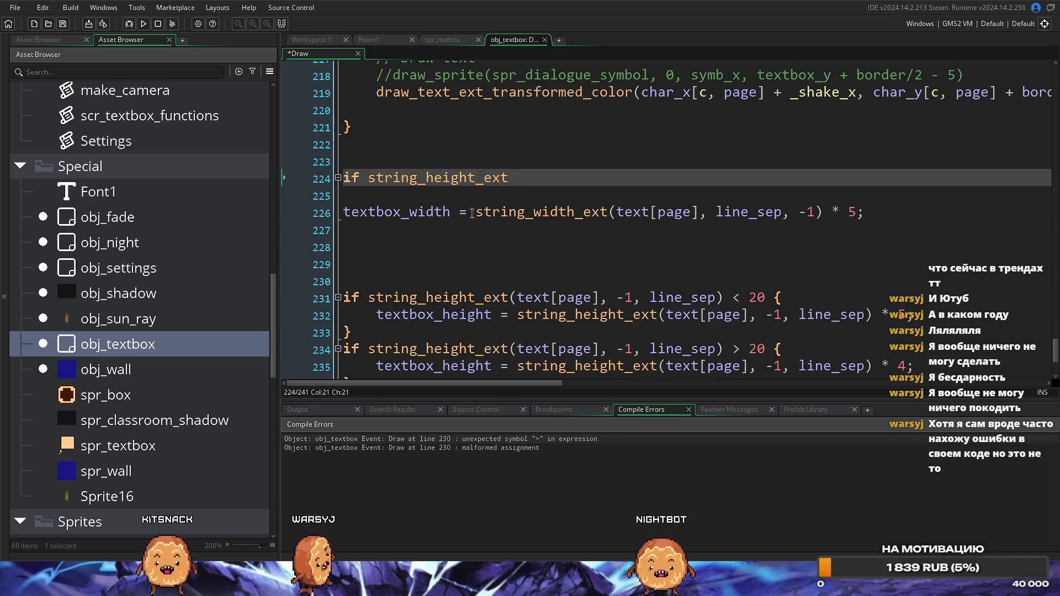
{"action": "left_click_drag", "start_coordinate": [476, 212], "coordinate": [892, 208]}
{"action": "key", "text": "ctrl+c"}
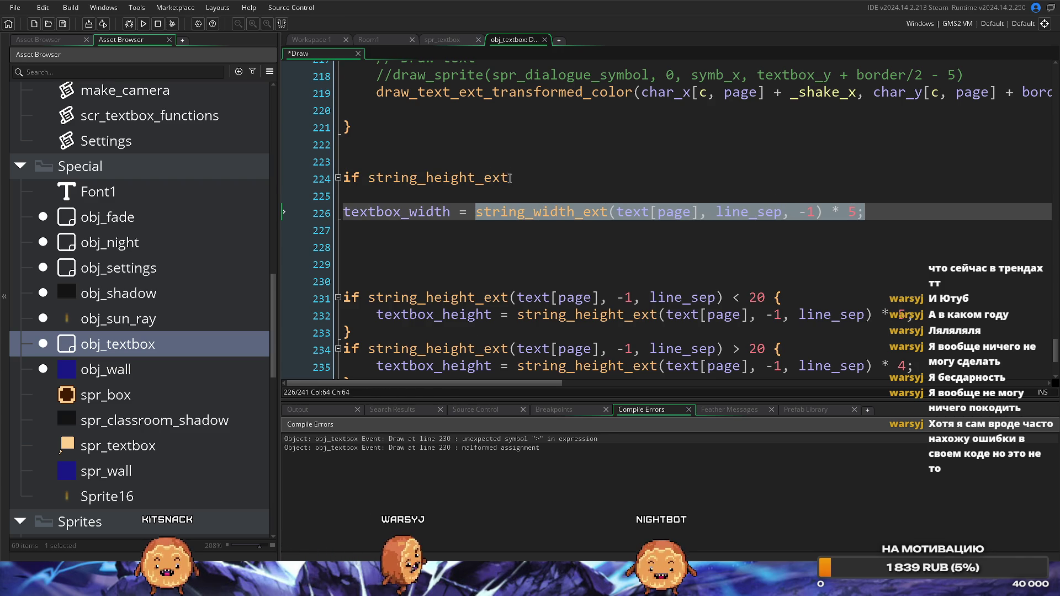
{"action": "double_click", "coordinate": [436, 178]}
{"action": "key", "text": "ctrl+v"}
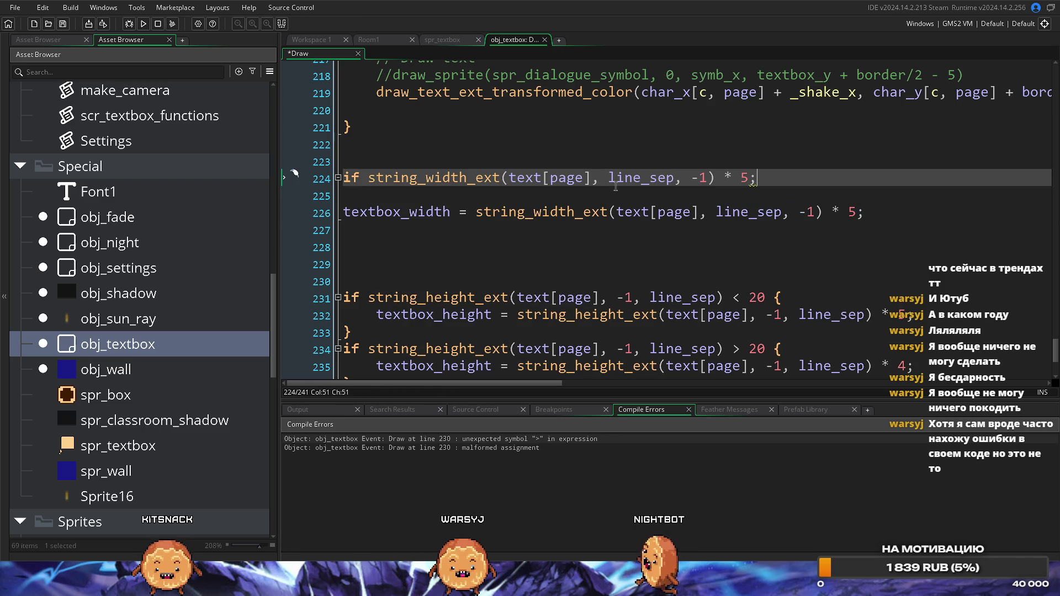
{"action": "type", "text": "< "}
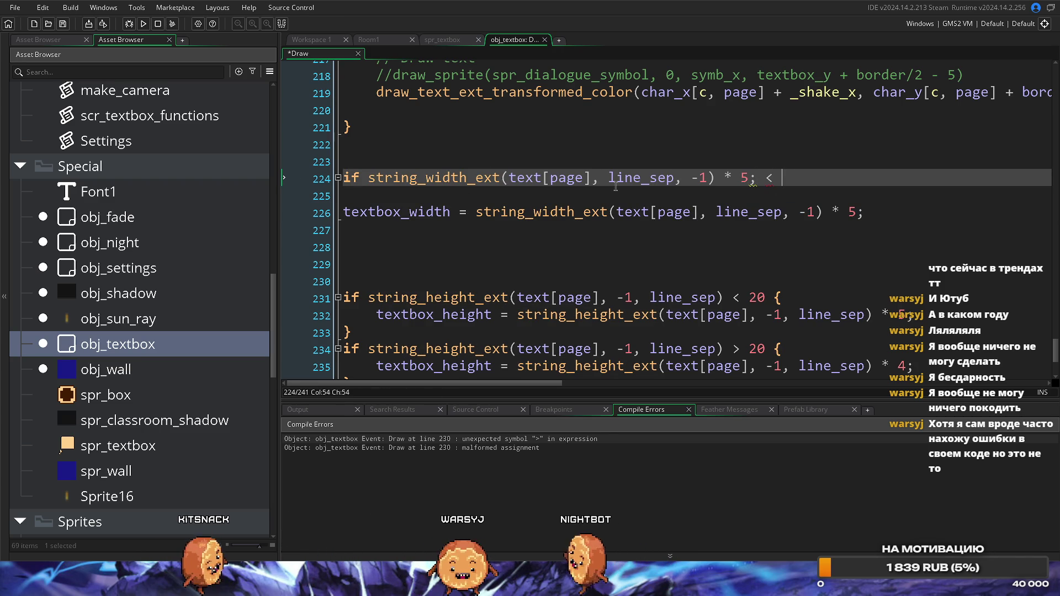
{"action": "type", "text": "20 {"}
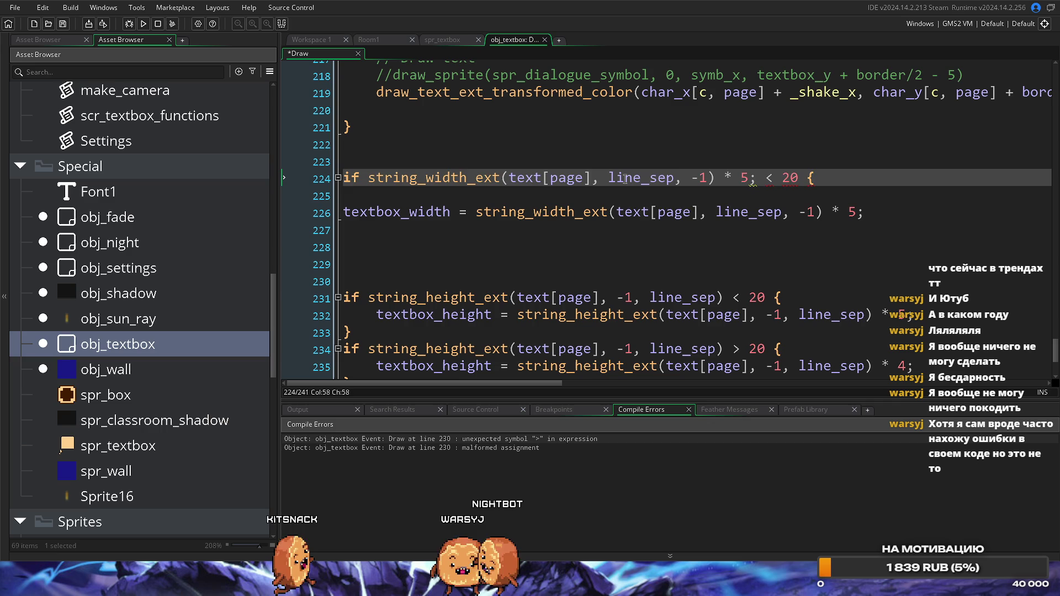
Undo the draft '< 20 {' condition and the width check line.
{"action": "left_click", "coordinate": [527, 242]}
{"action": "left_click", "coordinate": [525, 232]}
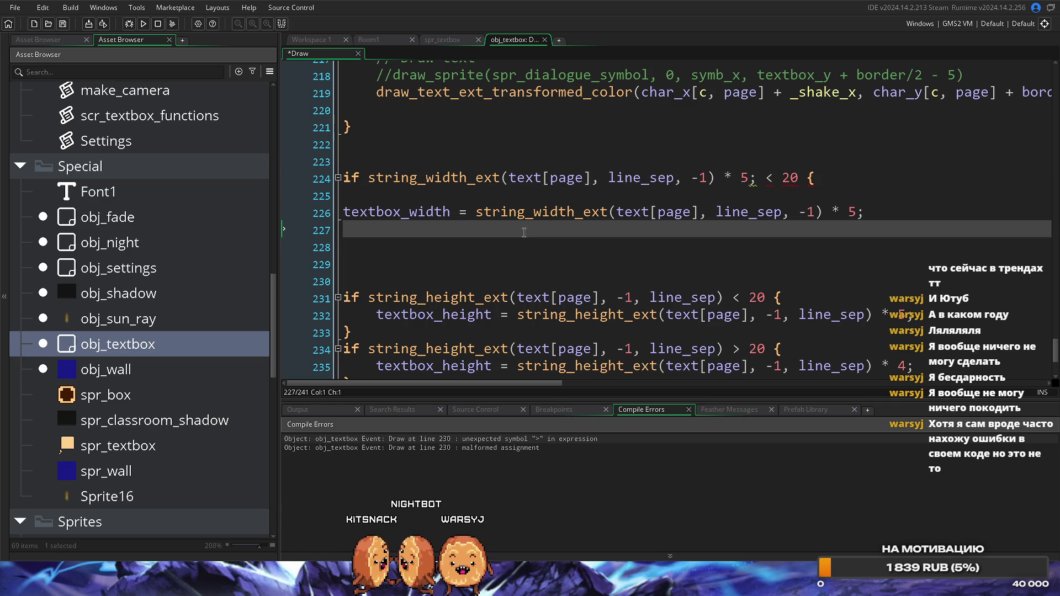
{"action": "key", "text": "ctrl+z"}
{"action": "key", "text": "ctrl+z"}
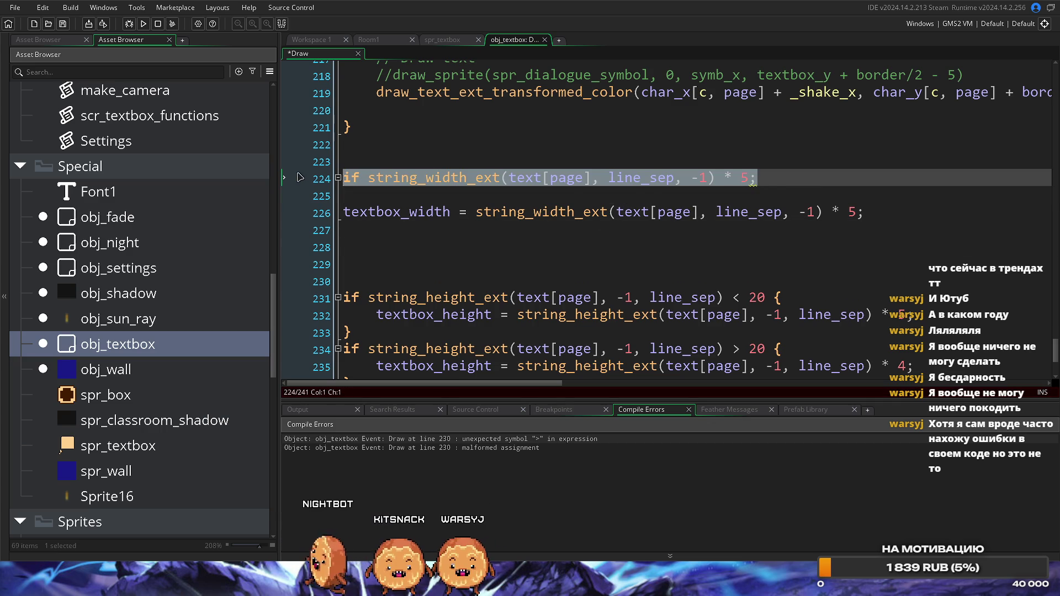
{"action": "key", "text": "ctrl+z"}
{"action": "key", "text": "ctrl+z"}
{"action": "key", "text": "ctrl+z"}
{"action": "key", "text": "ctrl+z"}
{"action": "key", "text": "ctrl+z"}
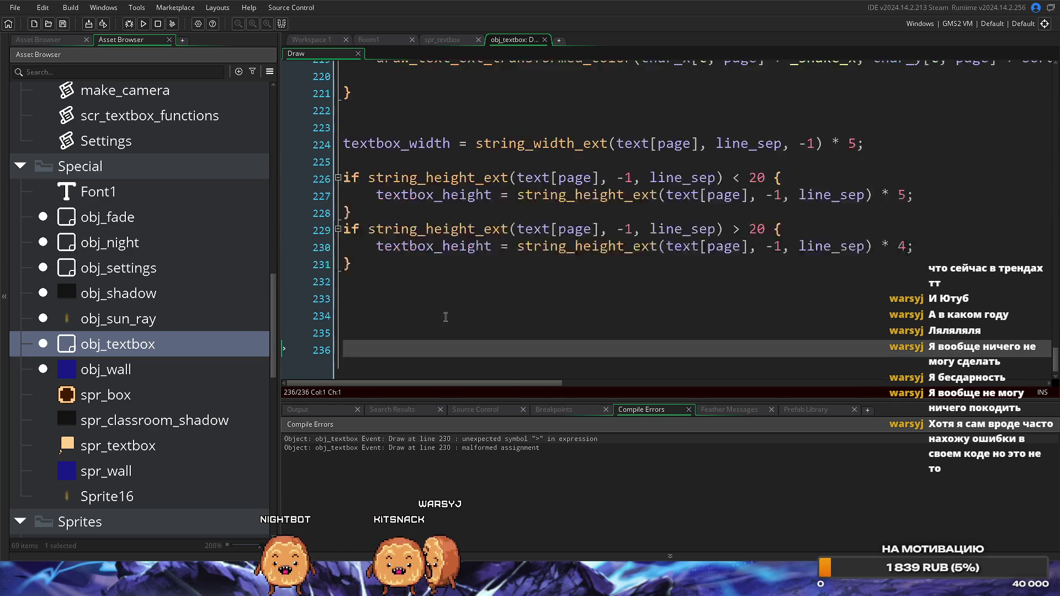
Widen the code editor and paste the times-4 textbox_height assignment after '} else' on line 228.
{"action": "scroll", "coordinate": [446, 316], "scroll_direction": "up", "scroll_amount": 2}
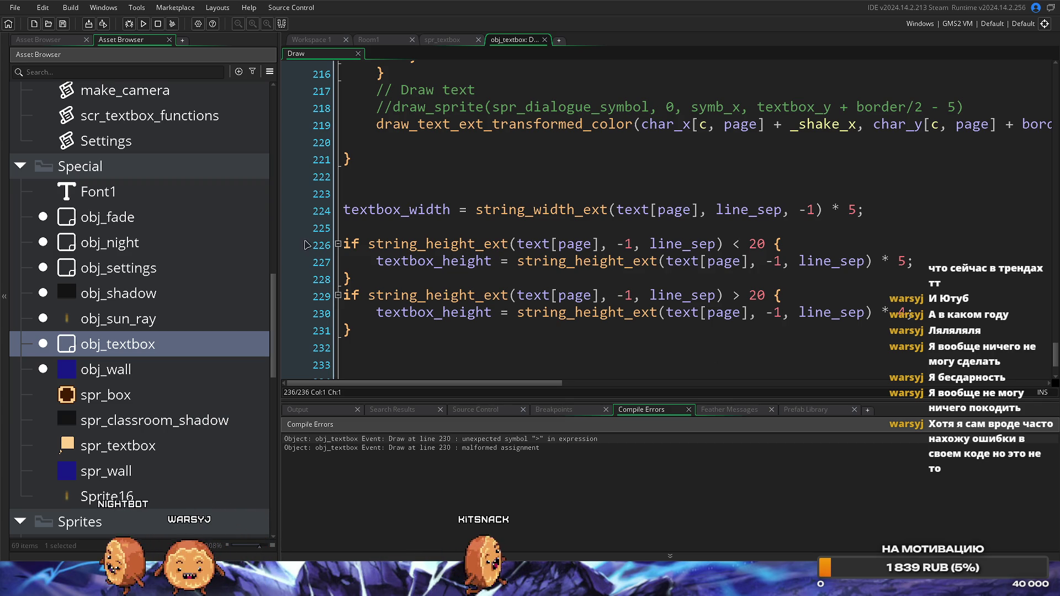
{"action": "left_click_drag", "start_coordinate": [278, 232], "coordinate": [162, 232]}
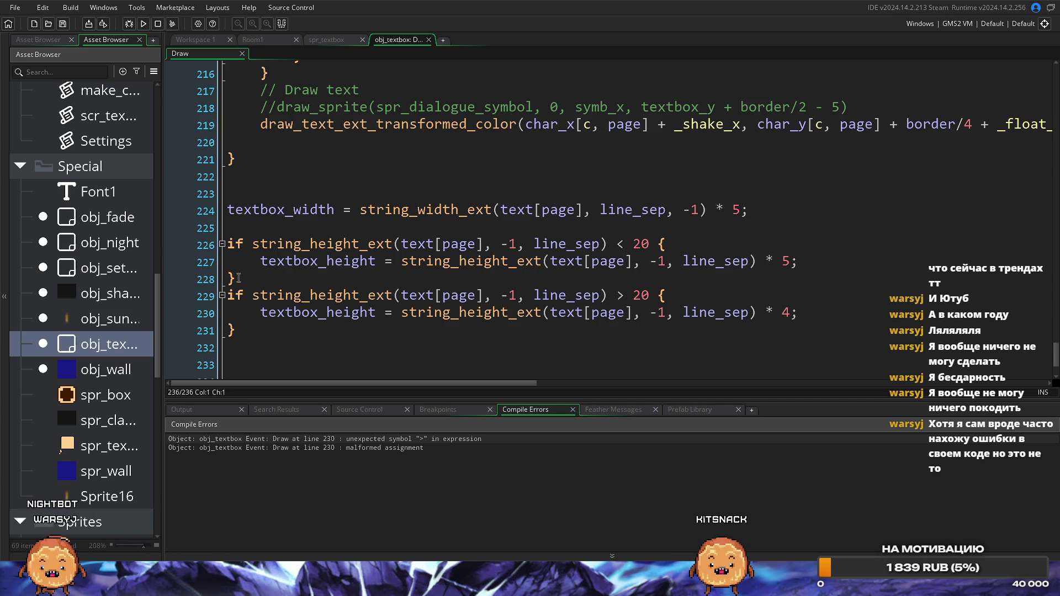
{"action": "left_click_drag", "start_coordinate": [260, 313], "coordinate": [838, 316]}
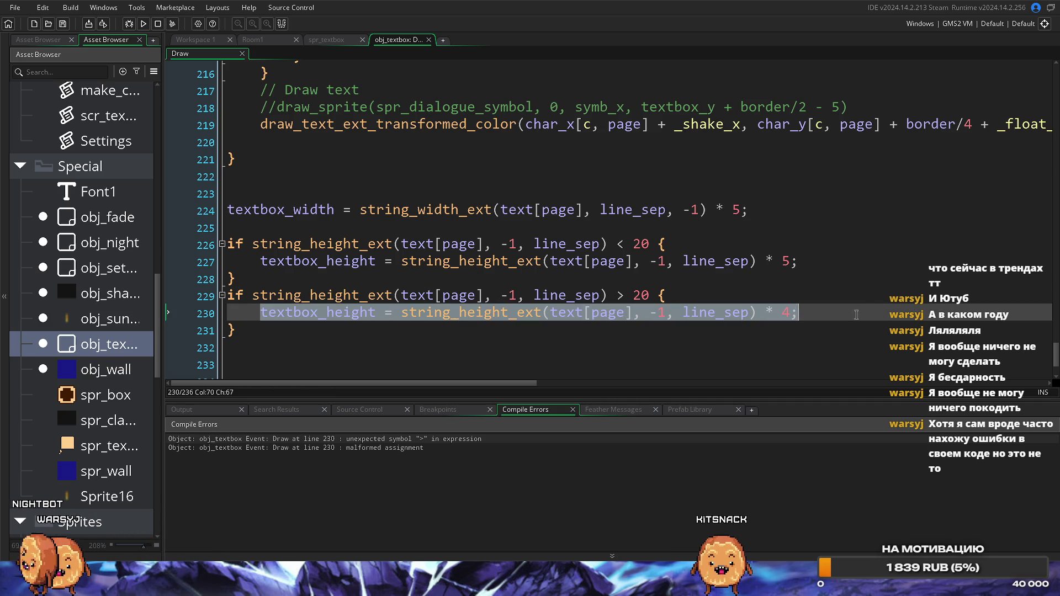
{"action": "key", "text": "ctrl+c"}
{"action": "left_click", "coordinate": [453, 279]}
{"action": "type", "text": "else"}
{"action": "key", "text": "ctrl+v"}
Delete the leftover second if block and run the game.
{"action": "left_click_drag", "start_coordinate": [459, 344], "coordinate": [223, 297]}
{"action": "key", "text": "Delete"}
{"action": "key", "text": "F5"}
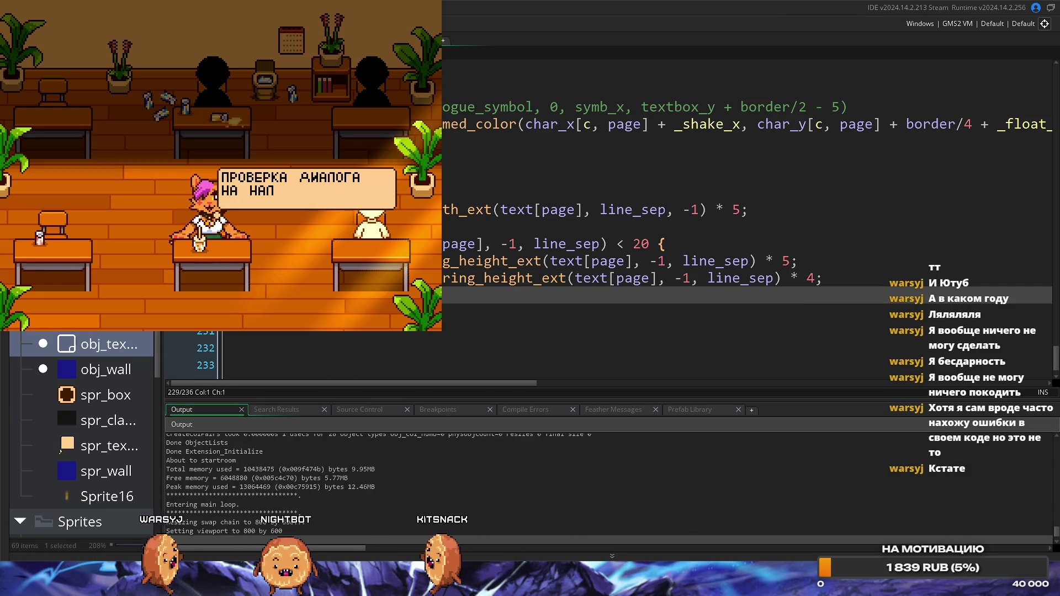
Walk the player to the student at the left desk, read the dialogue, then close the game.
{"action": "key", "text": "Return"}
{"action": "key", "text": "Return"}
{"action": "key", "text": "Left"}
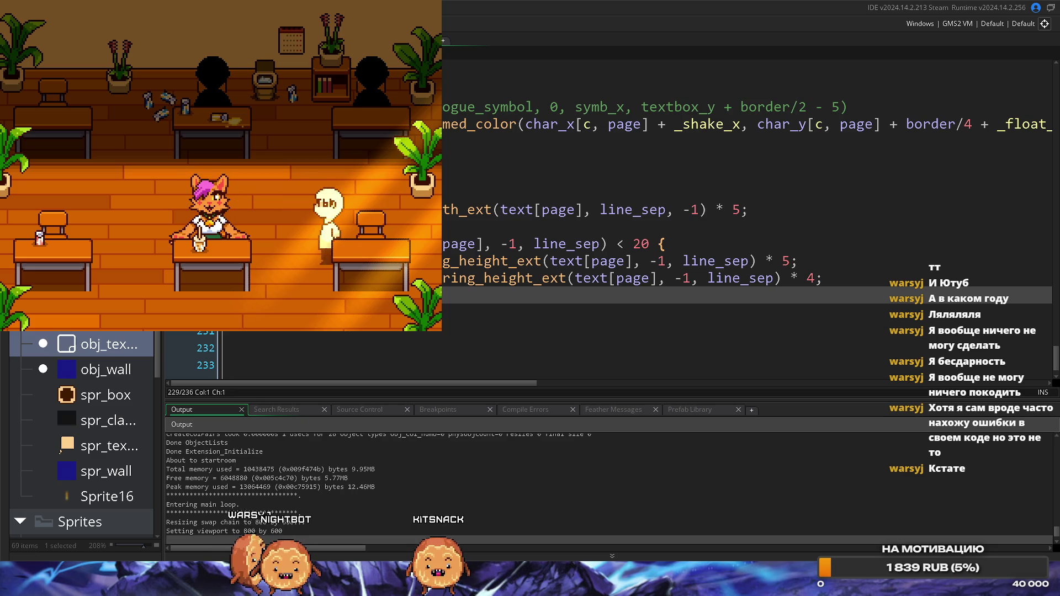
{"action": "key", "text": "Up"}
{"action": "key", "text": "Down"}
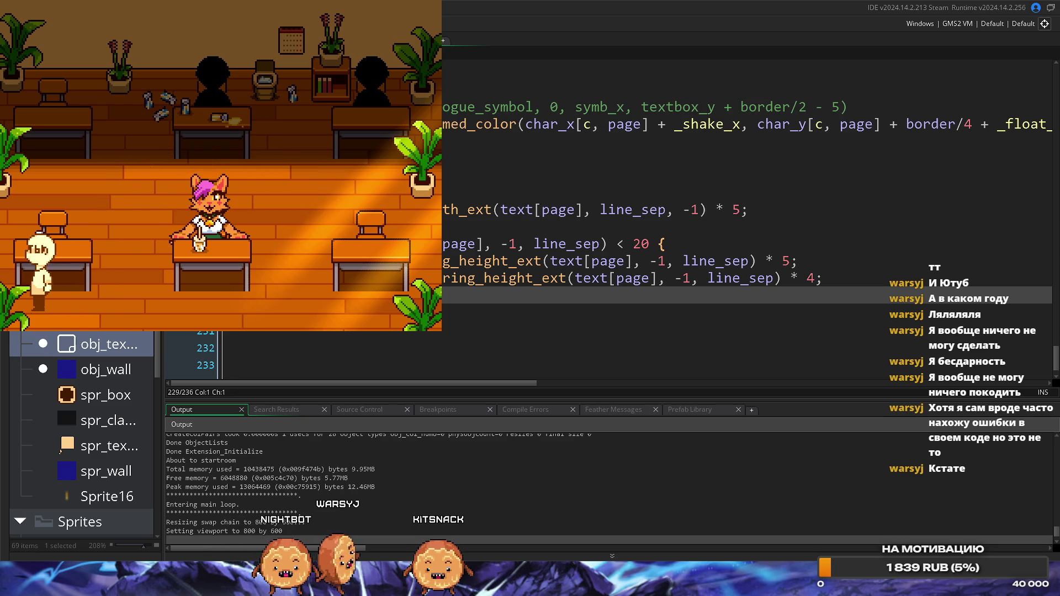
{"action": "key", "text": "Right"}
{"action": "key", "text": "Up"}
{"action": "key", "text": "Left"}
{"action": "key", "text": "Return"}
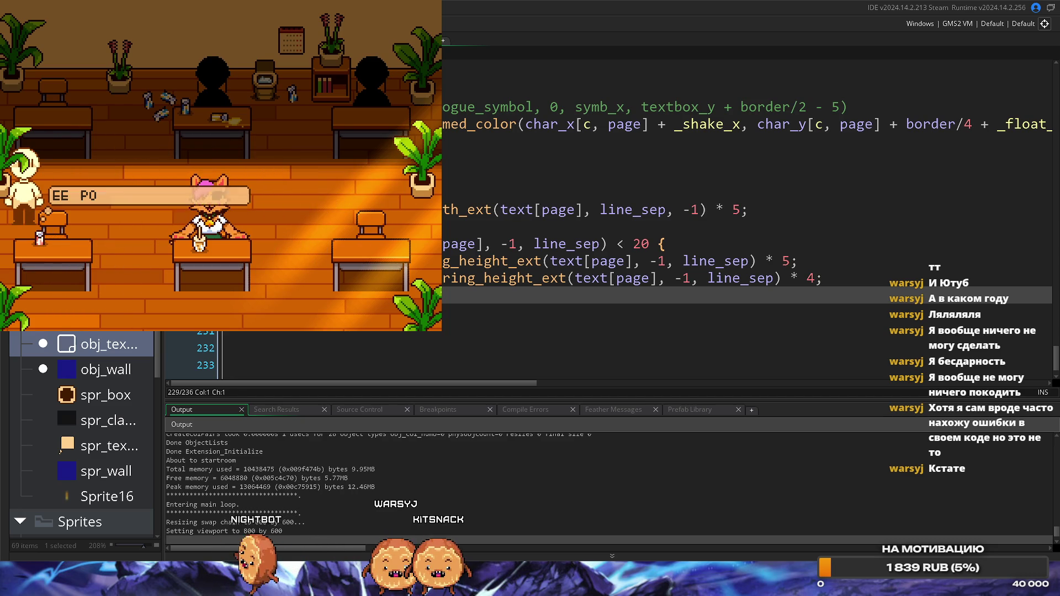
{"action": "key", "text": "Return"}
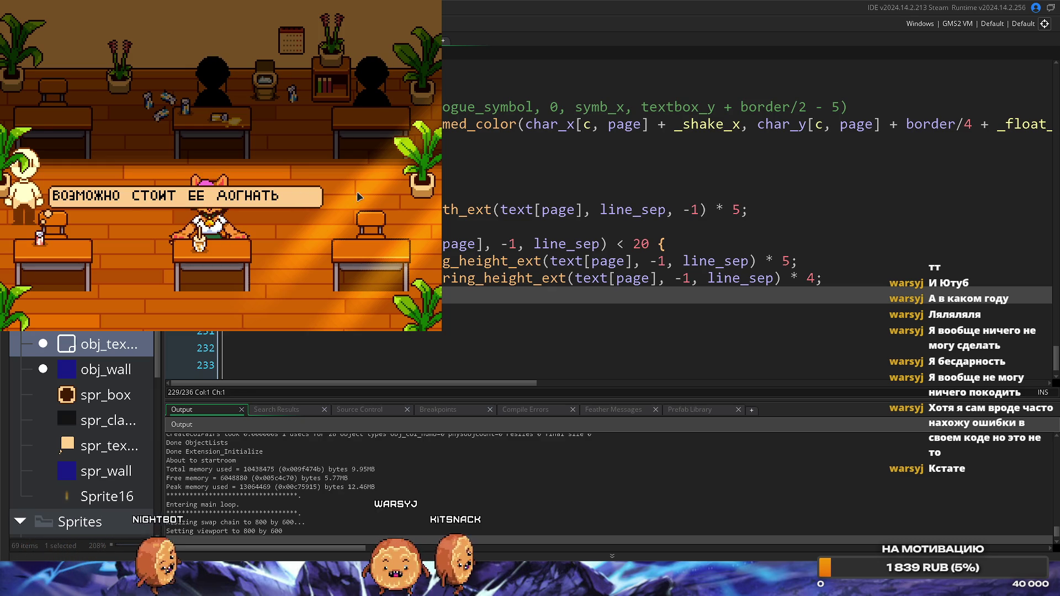
{"action": "key", "text": "Escape"}
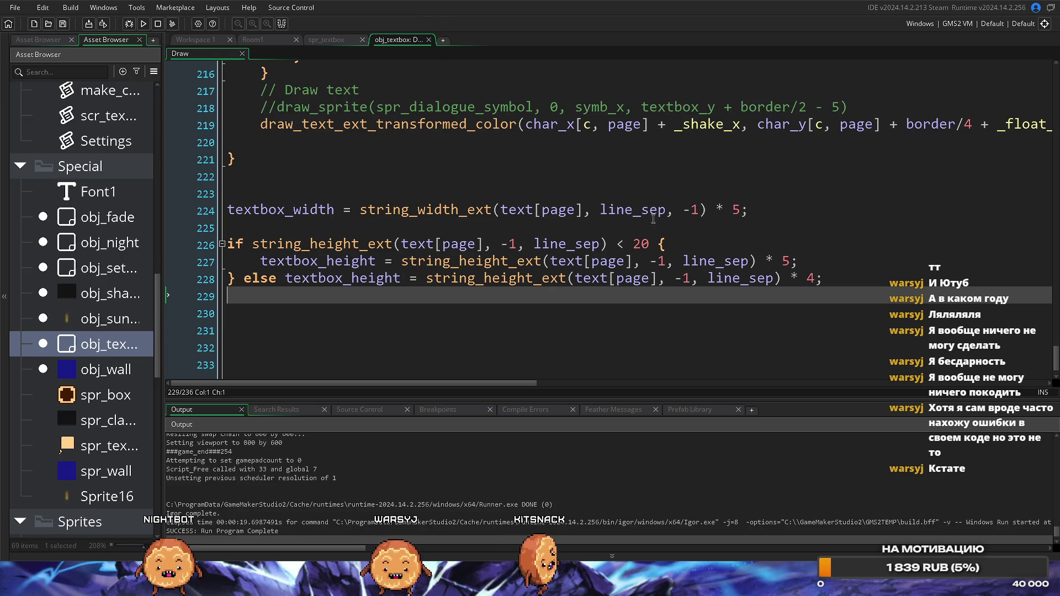
Change the textbox_width multiplier from 5 to 4.5 and rebuild the game.
{"action": "left_click", "coordinate": [736, 209]}
{"action": "key", "text": "BackSpace"}
{"action": "type", "text": "4.5"}
{"action": "key", "text": "F5"}
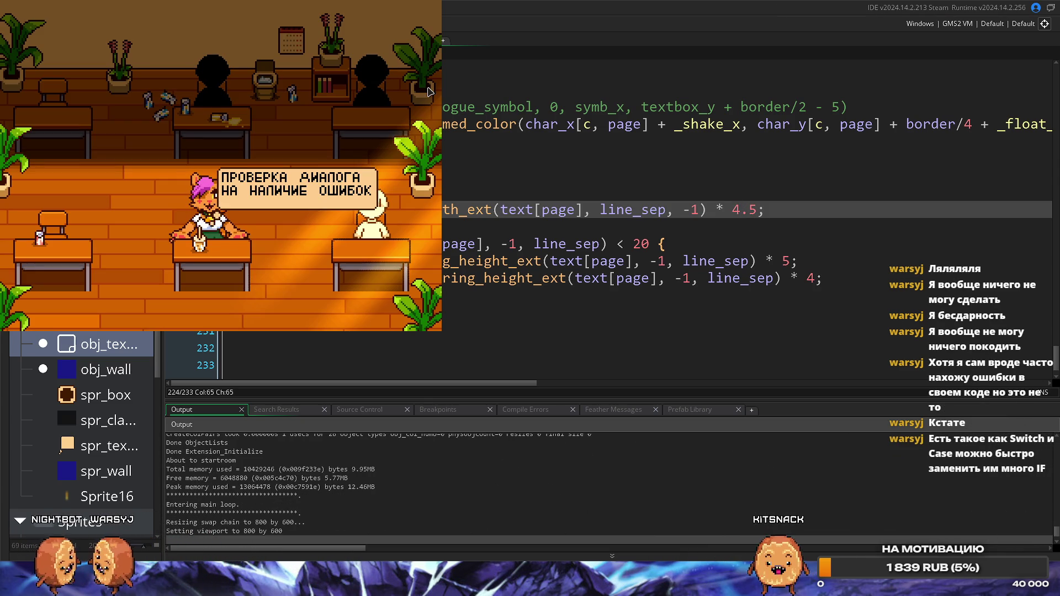
Page through the cat's dialogue to its end and close the test run with Escape.
{"action": "key", "text": "space"}
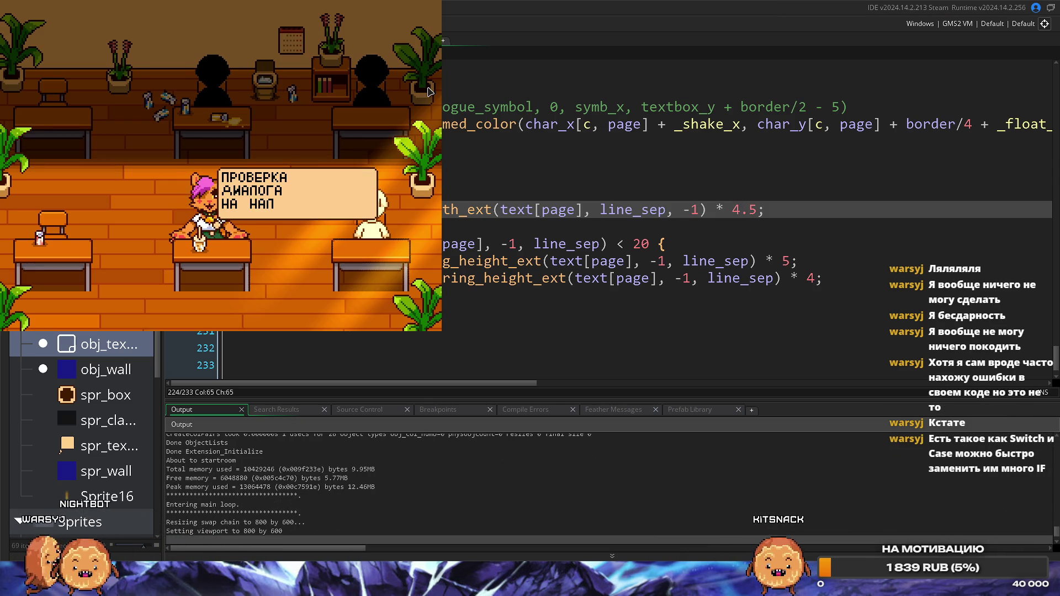
{"action": "key", "text": "space"}
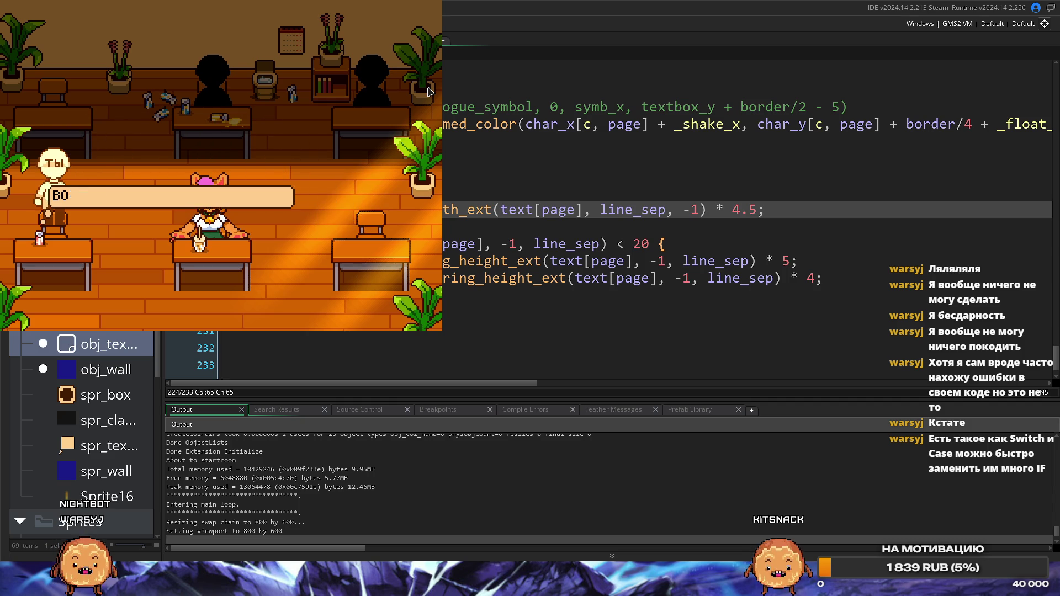
{"action": "key", "text": "space"}
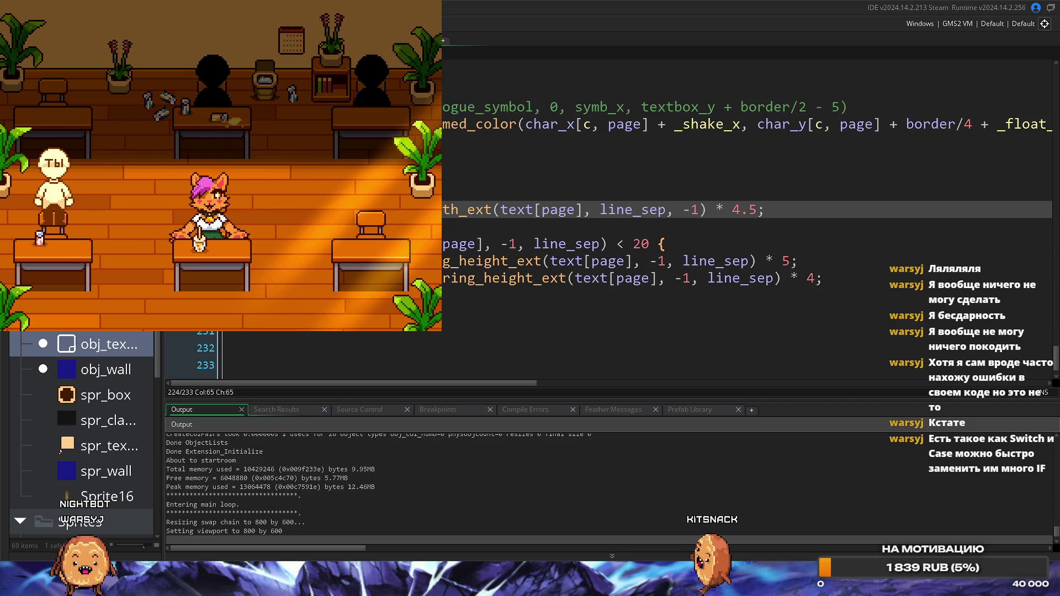
{"action": "key", "text": "Escape"}
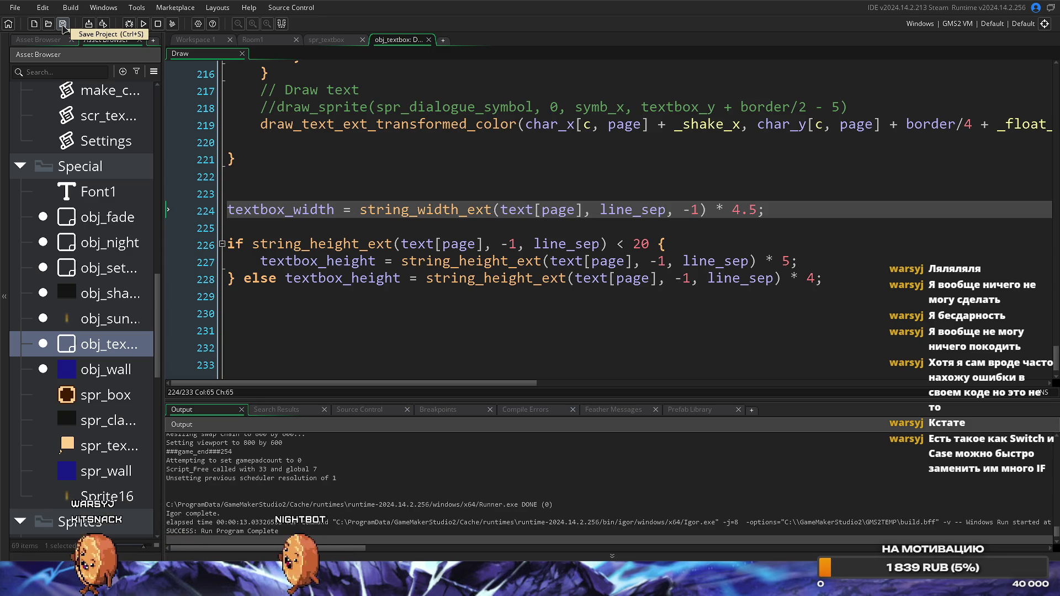
Widen the asset panel to show full names and look over the Room1 layout.
{"action": "mouse_move", "coordinate": [169, 119]}
{"action": "left_mouse_down"}
{"action": "mouse_move", "coordinate": [321, 122]}
{"action": "mouse_move", "coordinate": [303, 124]}
{"action": "left_mouse_up"}
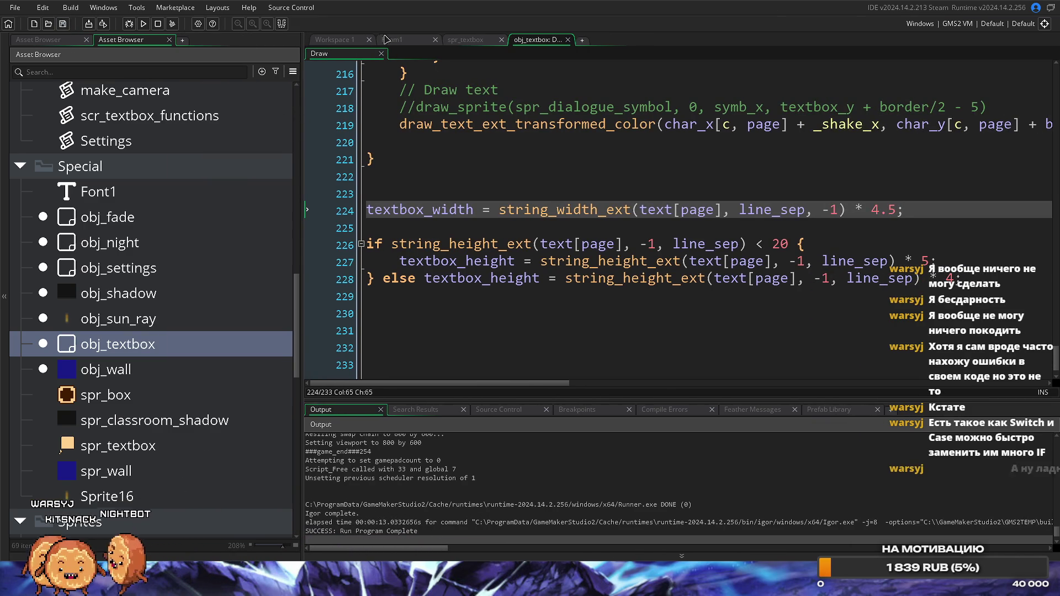
{"action": "left_click", "coordinate": [393, 40]}
{"action": "scroll", "coordinate": [595, 267], "scroll_direction": "down", "scroll_amount": 5}
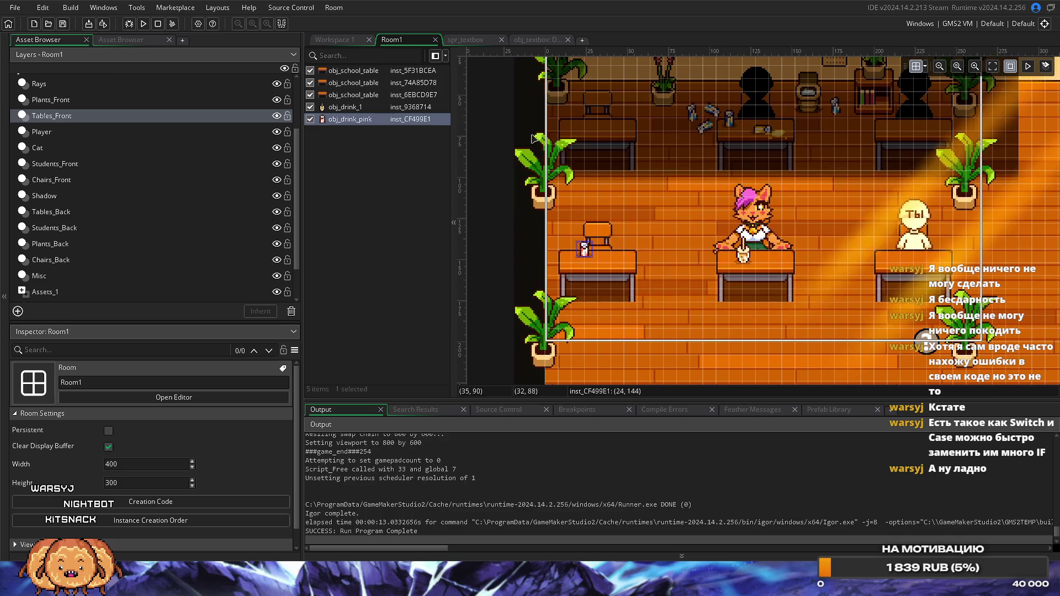
{"action": "scroll", "coordinate": [701, 313], "scroll_direction": "right", "scroll_amount": 2}
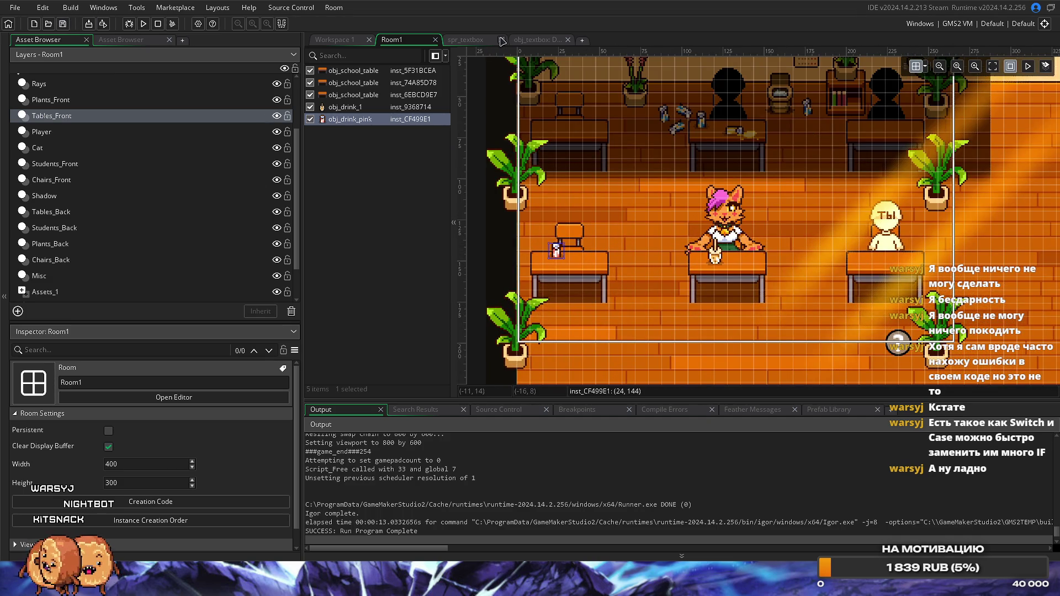
Return to the obj_textbox Draw code and browse the project's asset tree.
{"action": "left_click", "coordinate": [521, 40]}
{"action": "scroll", "coordinate": [544, 301], "scroll_direction": "up", "scroll_amount": 2}
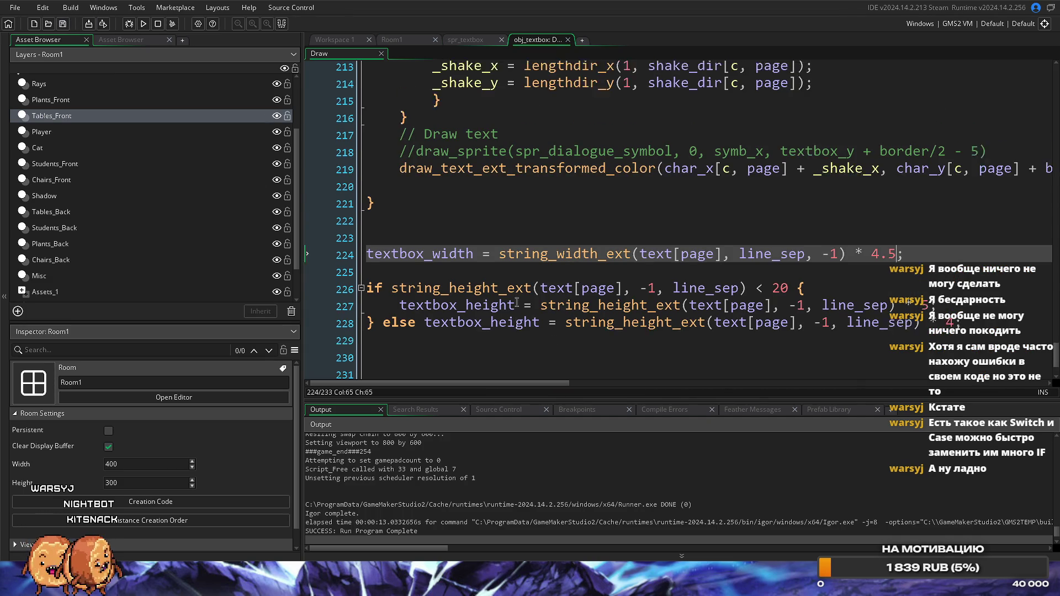
{"action": "left_click", "coordinate": [119, 41]}
{"action": "scroll", "coordinate": [169, 332], "scroll_direction": "up", "scroll_amount": 5}
{"action": "scroll", "coordinate": [169, 332], "scroll_direction": "down", "scroll_amount": 5}
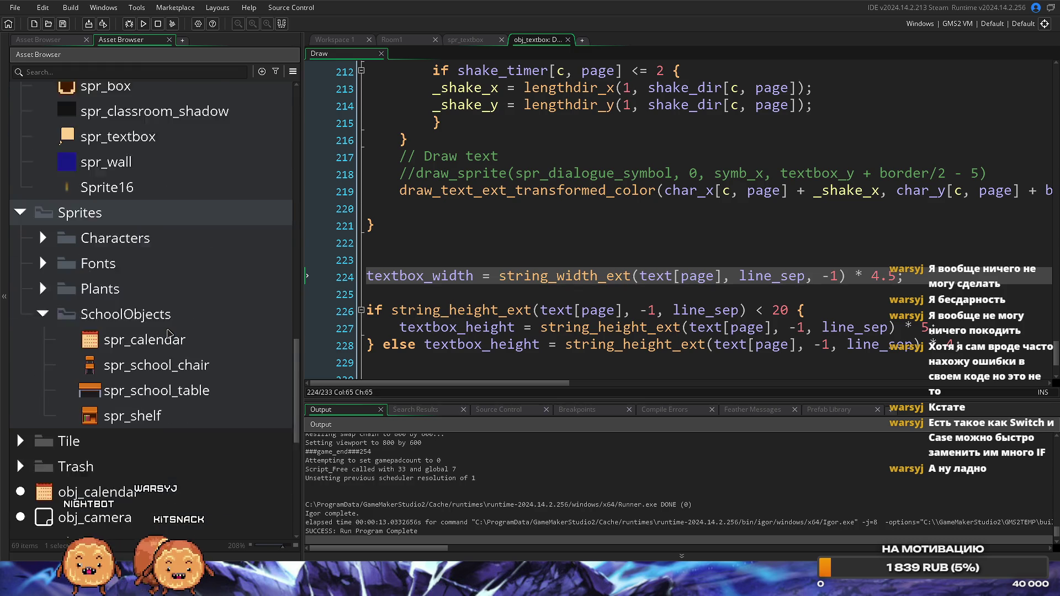
{"action": "scroll", "coordinate": [169, 334], "scroll_direction": "up", "scroll_amount": 8}
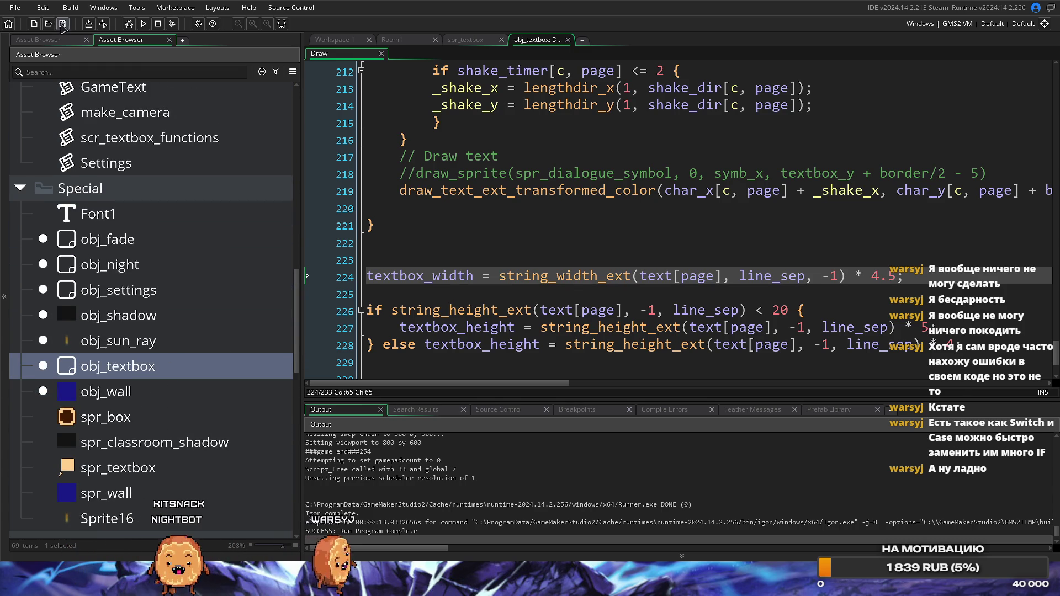
{"action": "scroll", "coordinate": [170, 423], "scroll_direction": "down", "scroll_amount": 2}
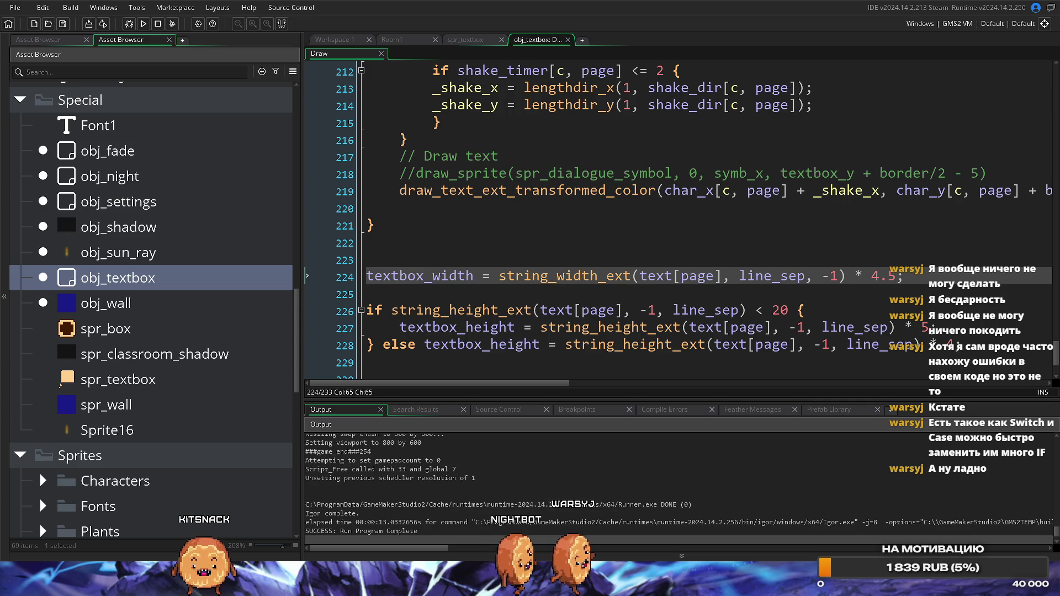
{"action": "key", "text": "alt+Tab"}
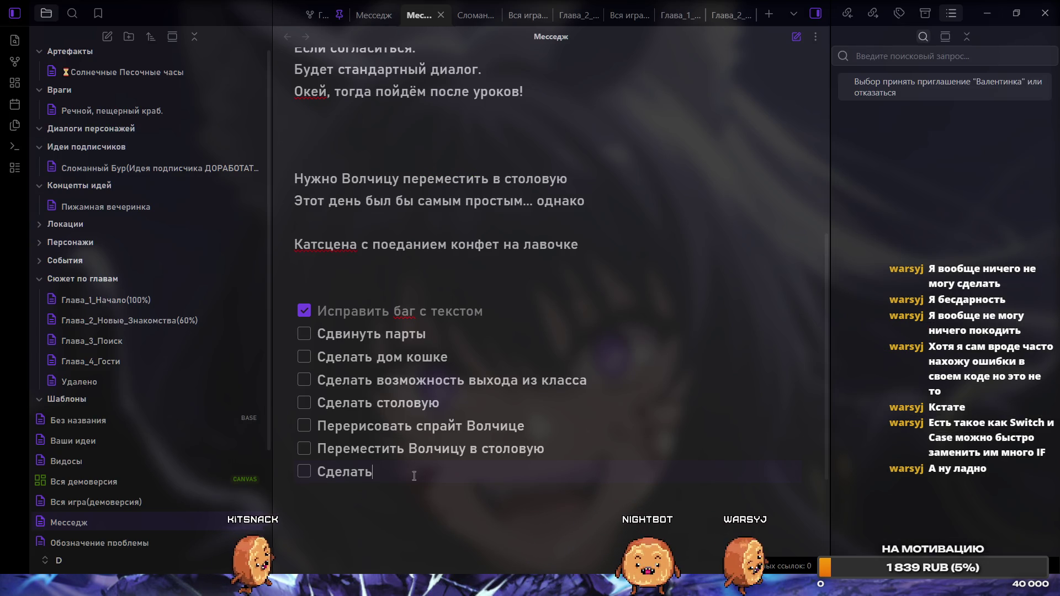
Extend the last Месседж task to read 'Сделать/Починить выбор в игре'.
{"action": "type", "text": "/Починить выбор в игре"}
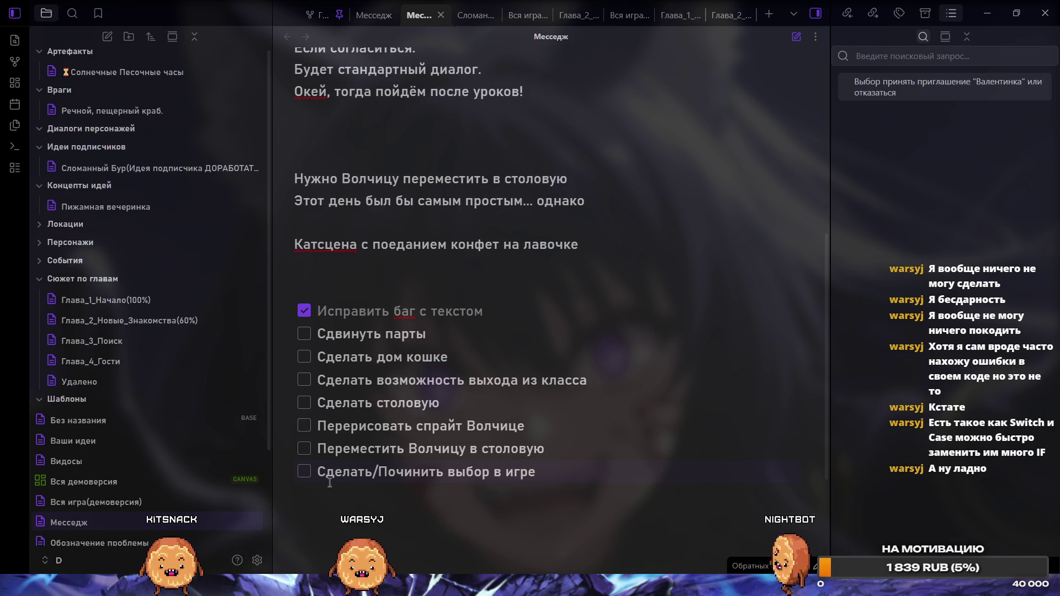
{"action": "mouse_move", "coordinate": [331, 485]}
{"action": "left_mouse_down"}
{"action": "mouse_move", "coordinate": [317, 480]}
{"action": "mouse_move", "coordinate": [276, 524]}
{"action": "left_mouse_up"}
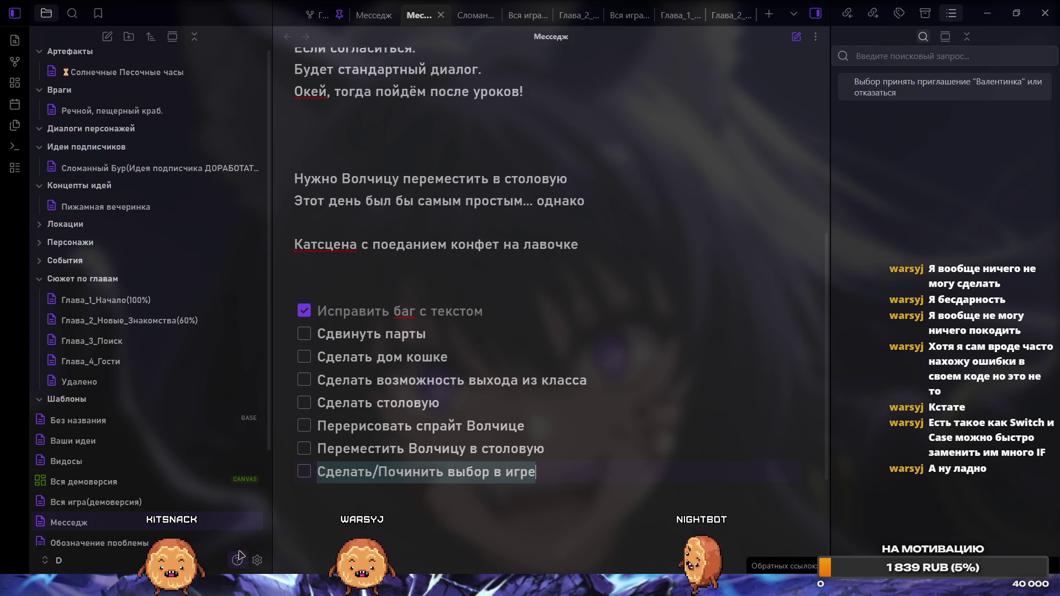
{"action": "left_click", "coordinate": [518, 474]}
{"action": "key", "text": "End"}
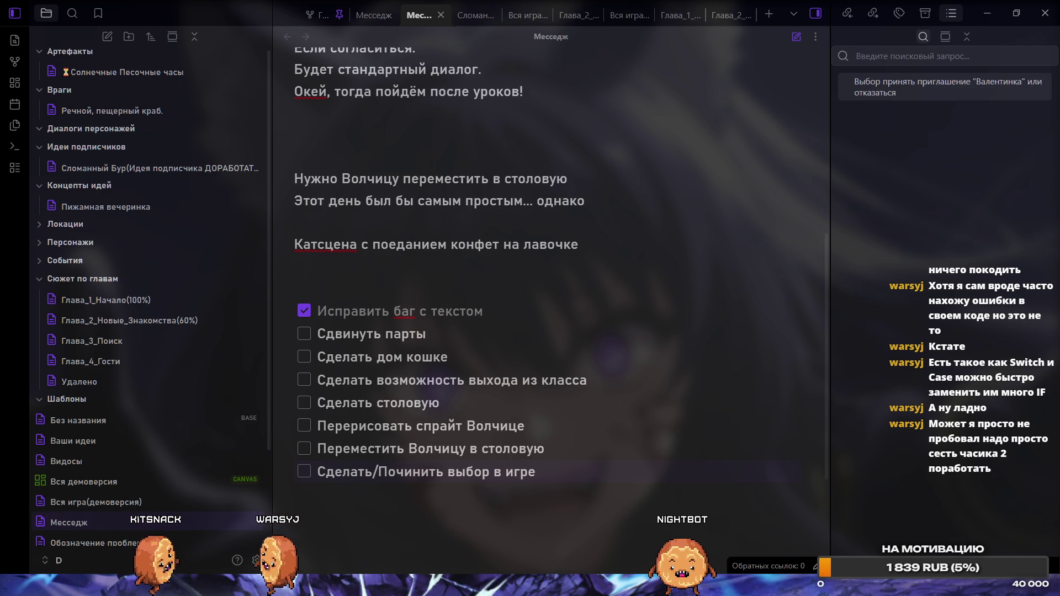
Bring the running game back fullscreen and walk the player around the centre and cat's desks.
{"action": "key", "text": "alt+Tab"}
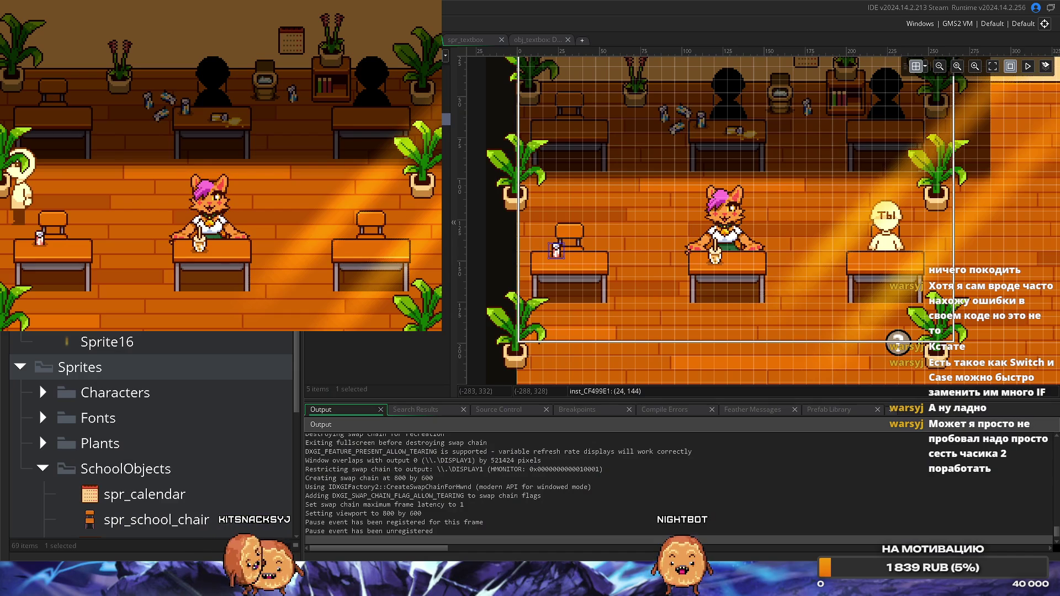
{"action": "key", "text": "alt+Tab"}
{"action": "key", "text": "Right"}
{"action": "key", "text": "Up"}
{"action": "key", "text": "Right"}
{"action": "key", "text": "Up"}
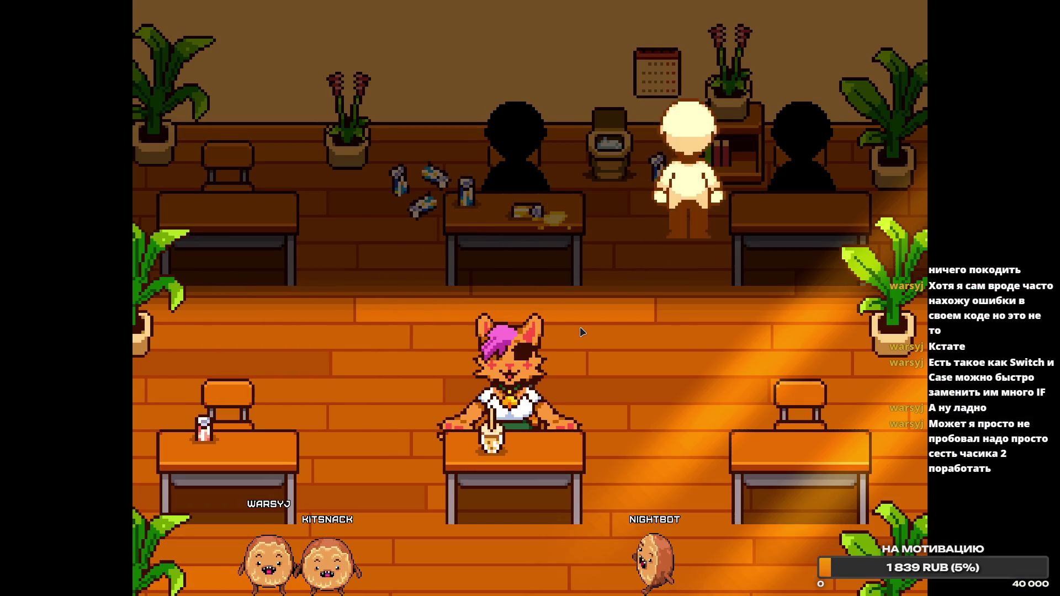
{"action": "key", "text": "Left"}
{"action": "key", "text": "Down"}
{"action": "key", "text": "Left"}
{"action": "key", "text": "Up"}
{"action": "key", "text": "Left"}
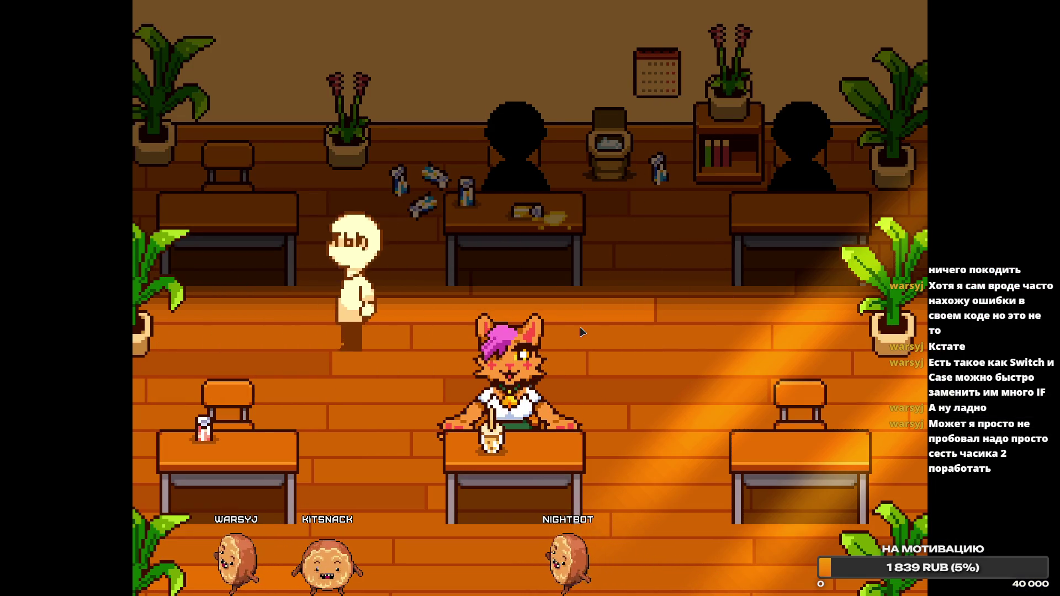
{"action": "key", "text": "Down"}
{"action": "key", "text": "Right"}
{"action": "key", "text": "Left"}
{"action": "key", "text": "Up"}
{"action": "key", "text": "Up"}
{"action": "key", "text": "Right"}
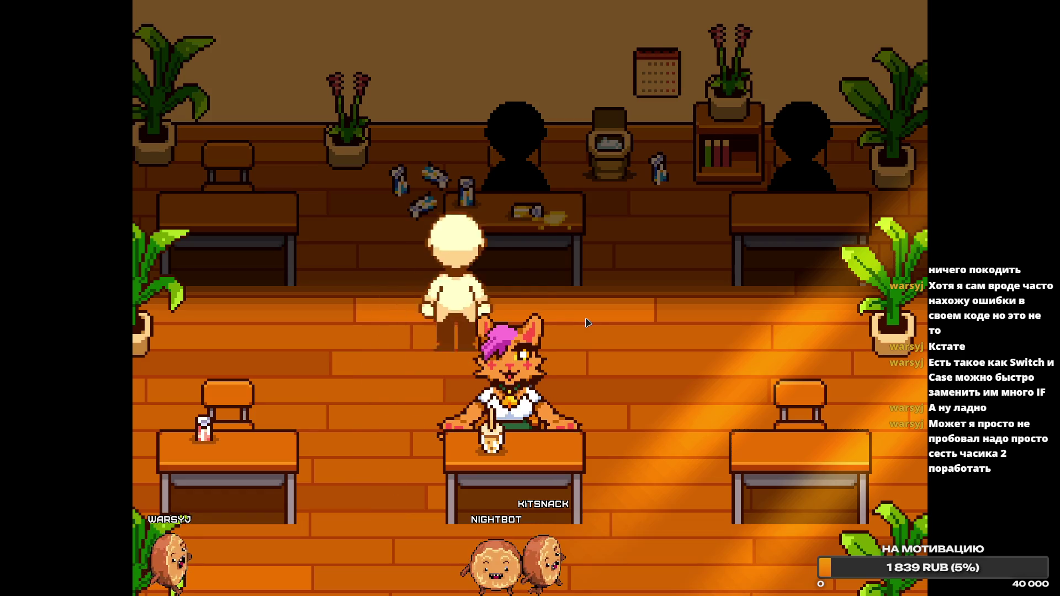
{"action": "key", "text": "Down"}
{"action": "key", "text": "Left"}
{"action": "key", "text": "Up"}
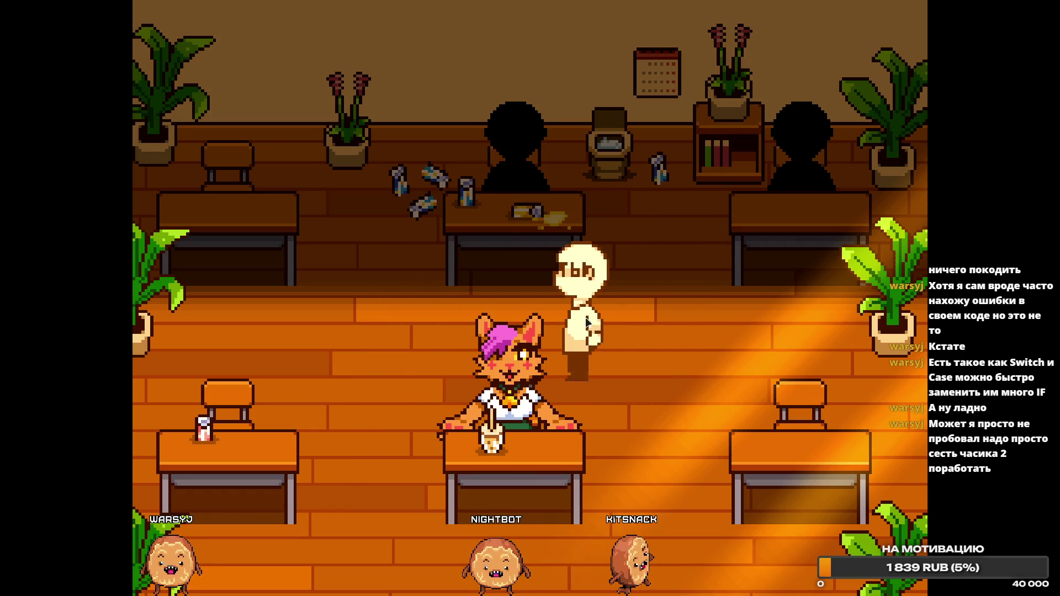
{"action": "key", "text": "Left"}
{"action": "key", "text": "Right"}
{"action": "key", "text": "Right"}
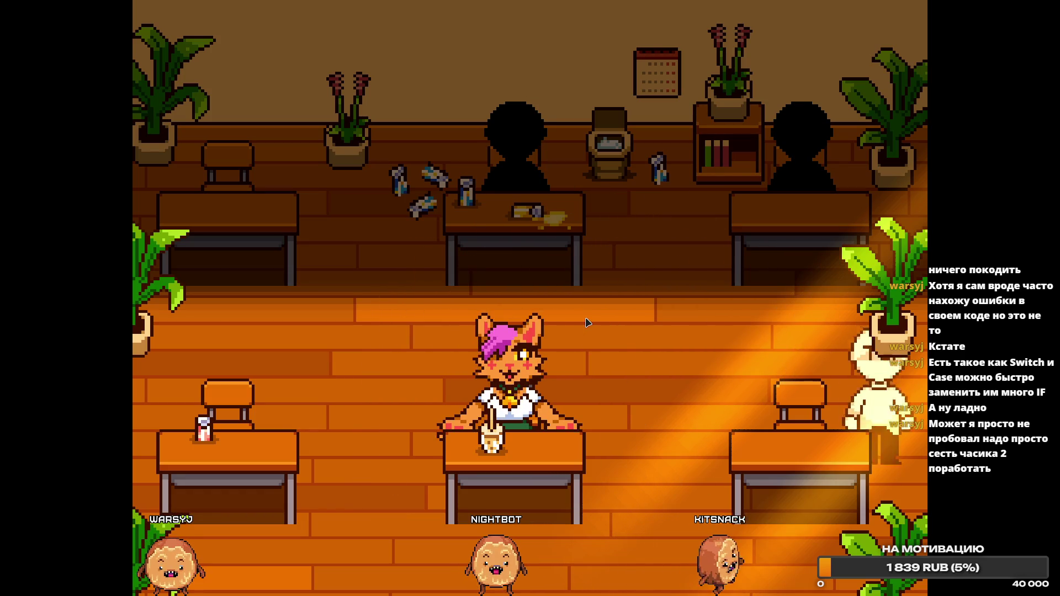
{"action": "key", "text": "Down"}
{"action": "key", "text": "Up"}
{"action": "key", "text": "Left"}
{"action": "key", "text": "Up"}
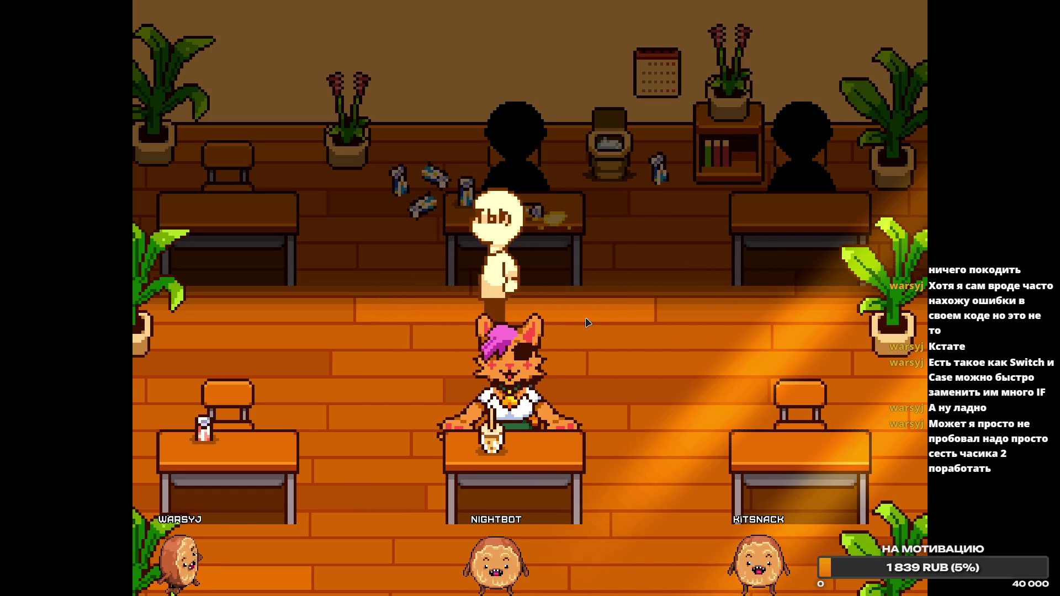
{"action": "key", "text": "Left"}
{"action": "key", "text": "Down"}
{"action": "key", "text": "Right"}
{"action": "key", "text": "Down"}
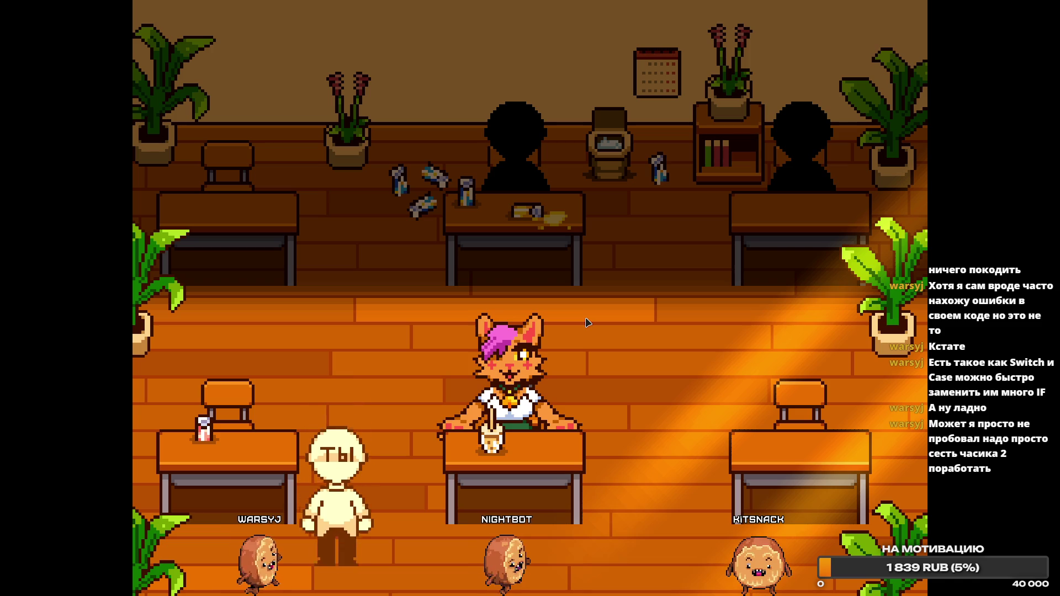
{"action": "key", "text": "Right"}
{"action": "key", "text": "Up"}
{"action": "key", "text": "Left"}
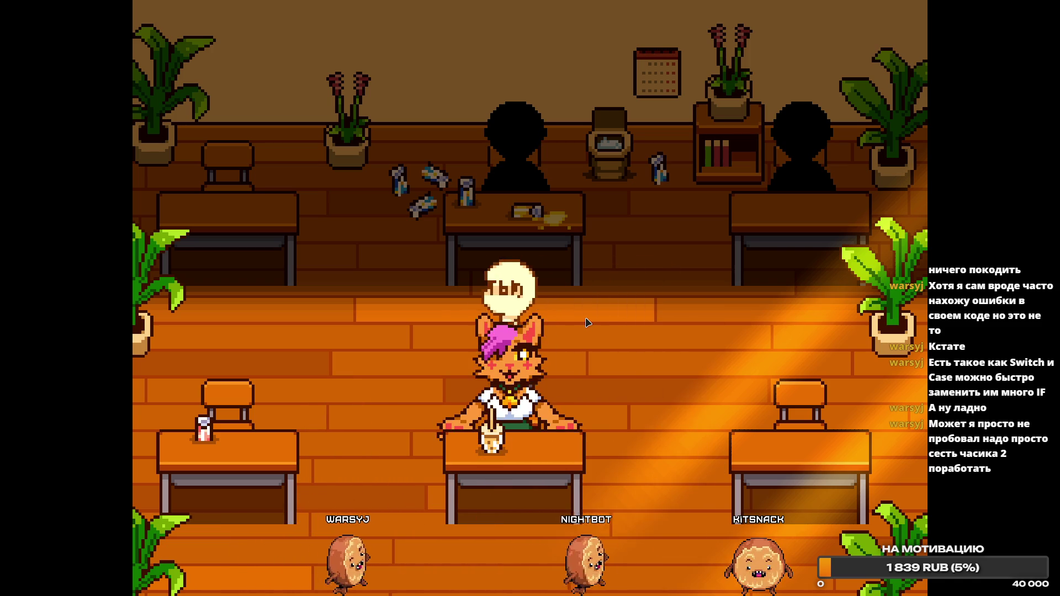
{"action": "key", "text": "Up"}
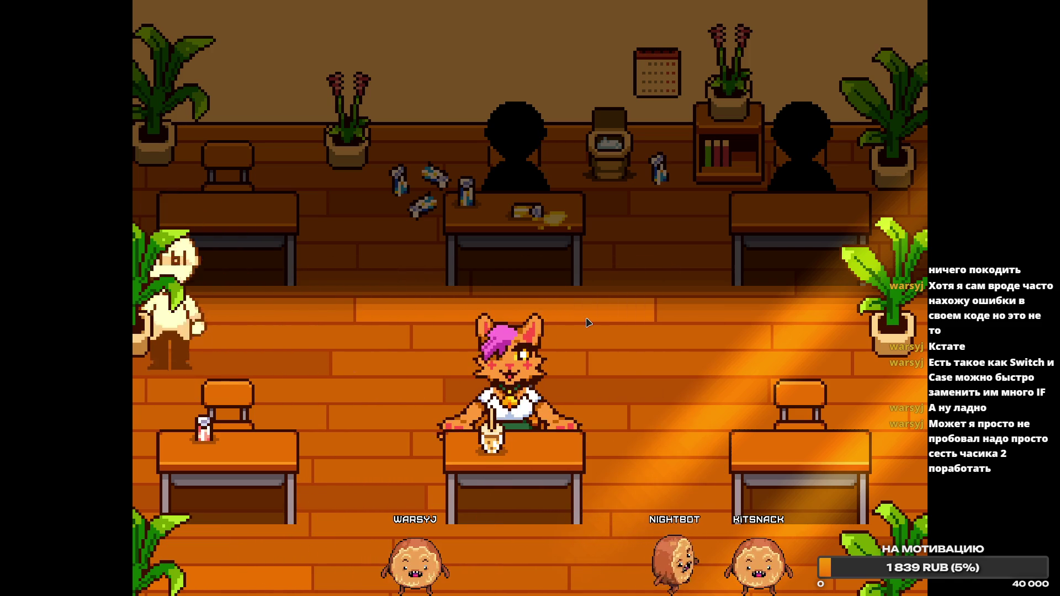
{"action": "key", "text": "Down"}
{"action": "key", "text": "Right"}
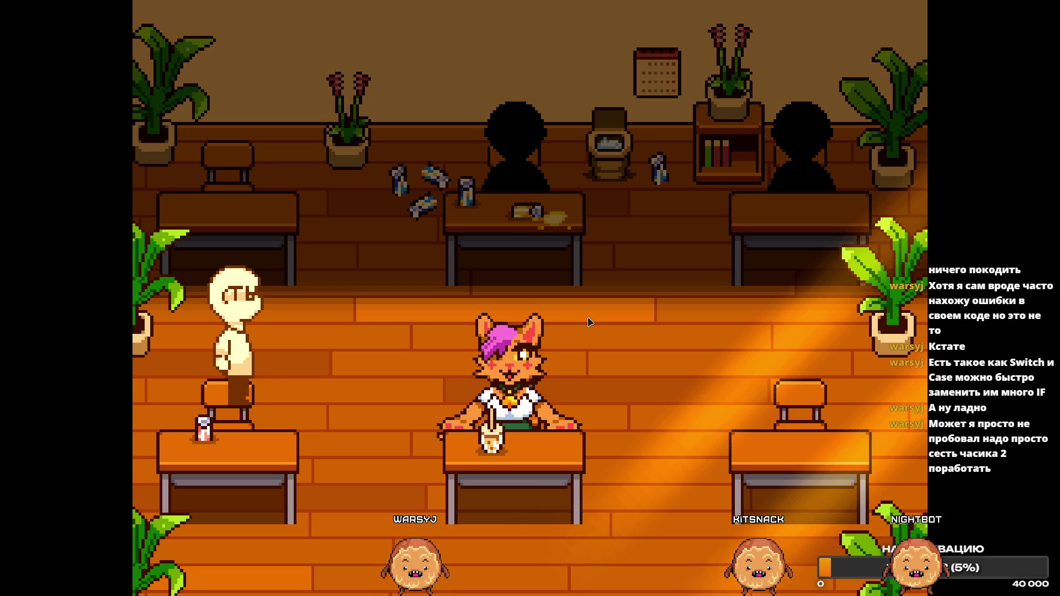
Walk the player around the middle and right desks, the calendar wall, and back beside the cat.
{"action": "key", "text": "Right"}
{"action": "key", "text": "Up"}
{"action": "key", "text": "Left"}
{"action": "key", "text": "Down"}
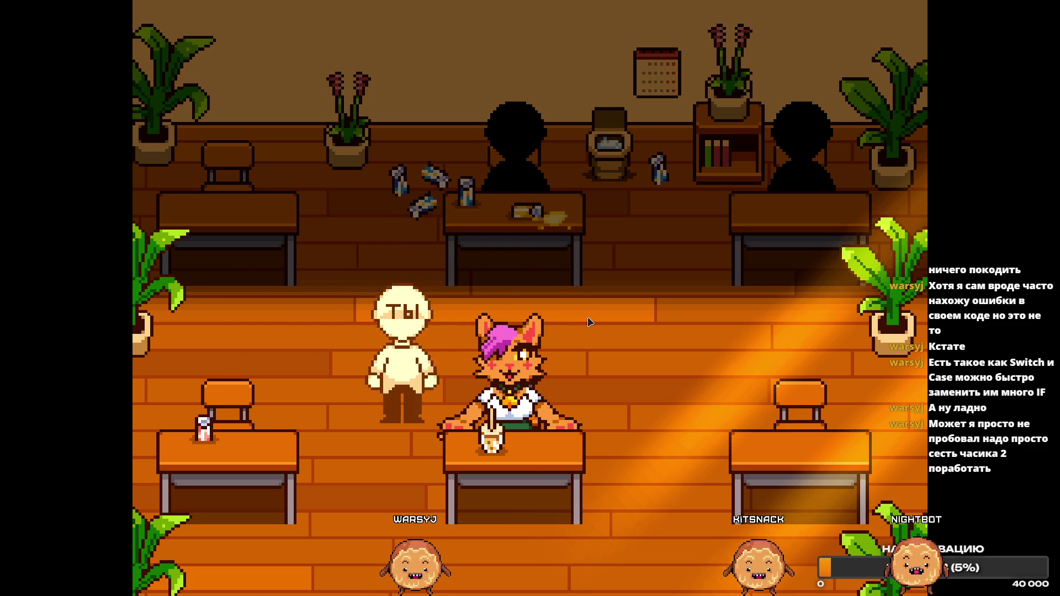
{"action": "key", "text": "Right"}
{"action": "key", "text": "Up"}
{"action": "key", "text": "Left"}
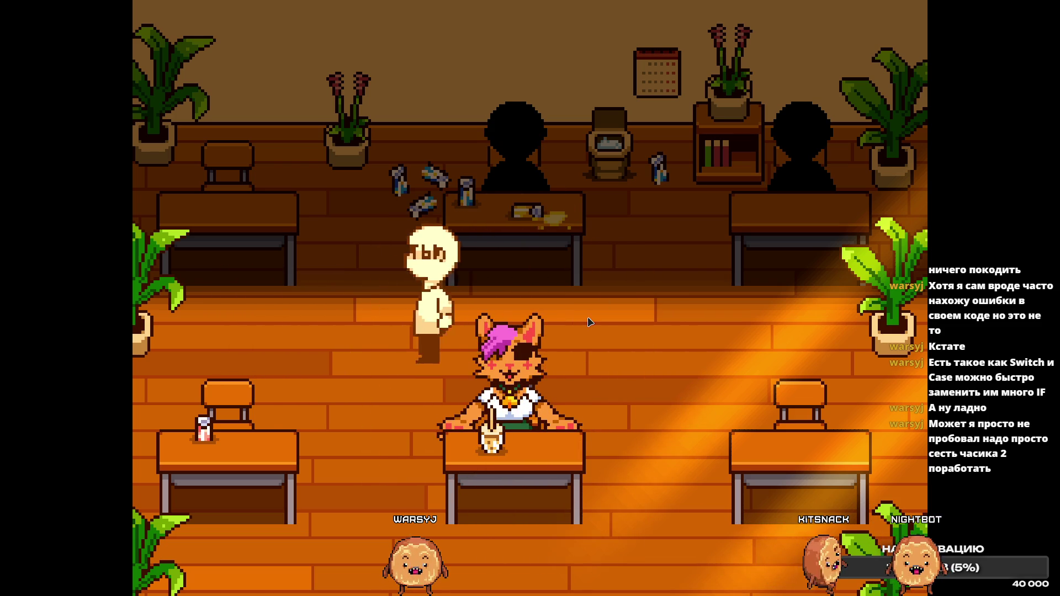
{"action": "key", "text": "Down"}
{"action": "key", "text": "Right"}
{"action": "key", "text": "Up"}
{"action": "key", "text": "Right"}
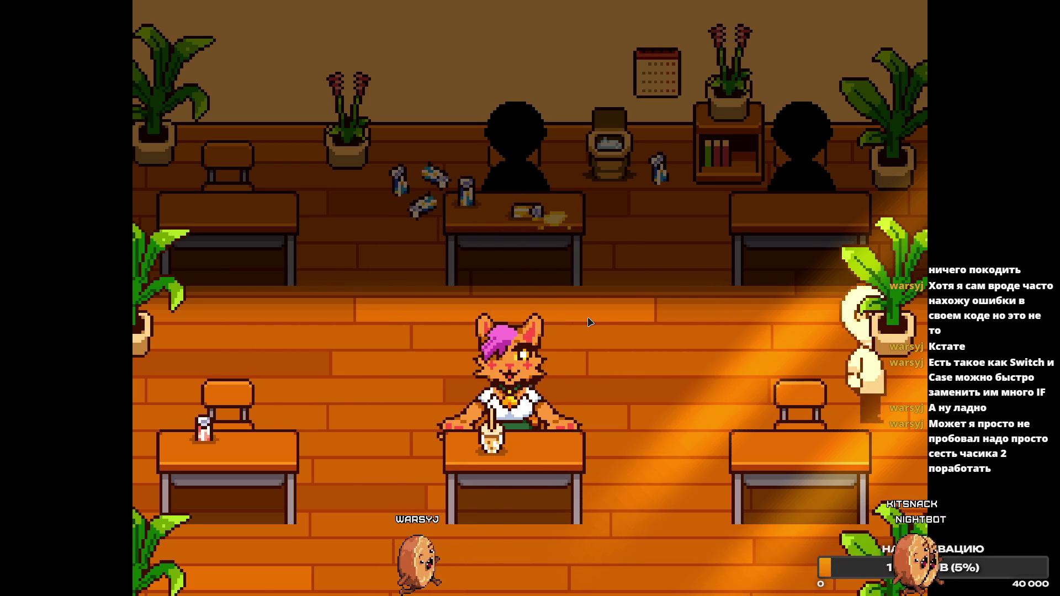
{"action": "key", "text": "Down"}
{"action": "key", "text": "Left"}
{"action": "key", "text": "Up"}
{"action": "key", "text": "Up"}
{"action": "key", "text": "Left"}
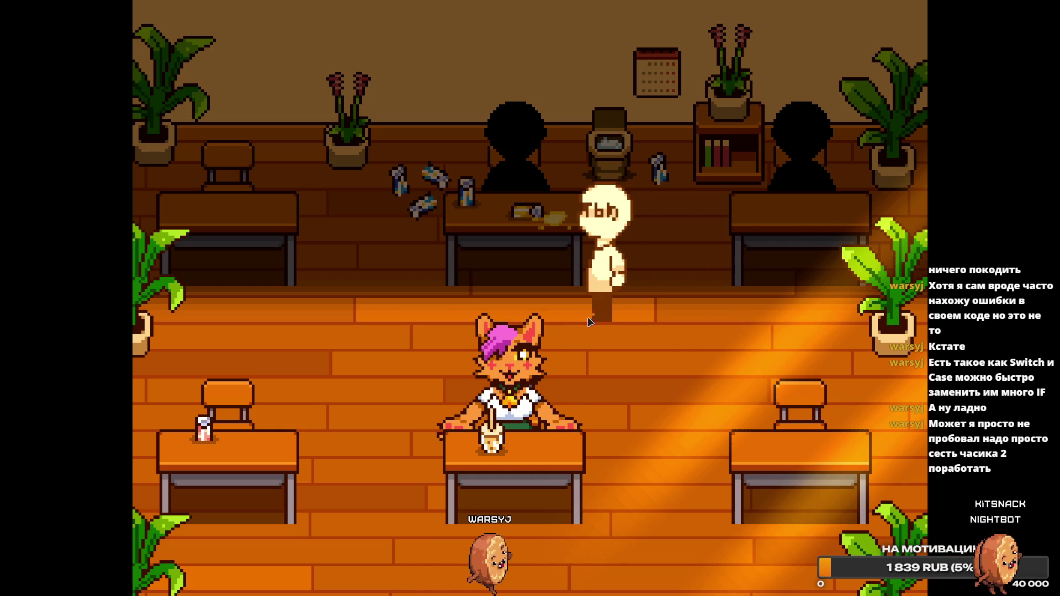
{"action": "key", "text": "Up"}
{"action": "key", "text": "Down"}
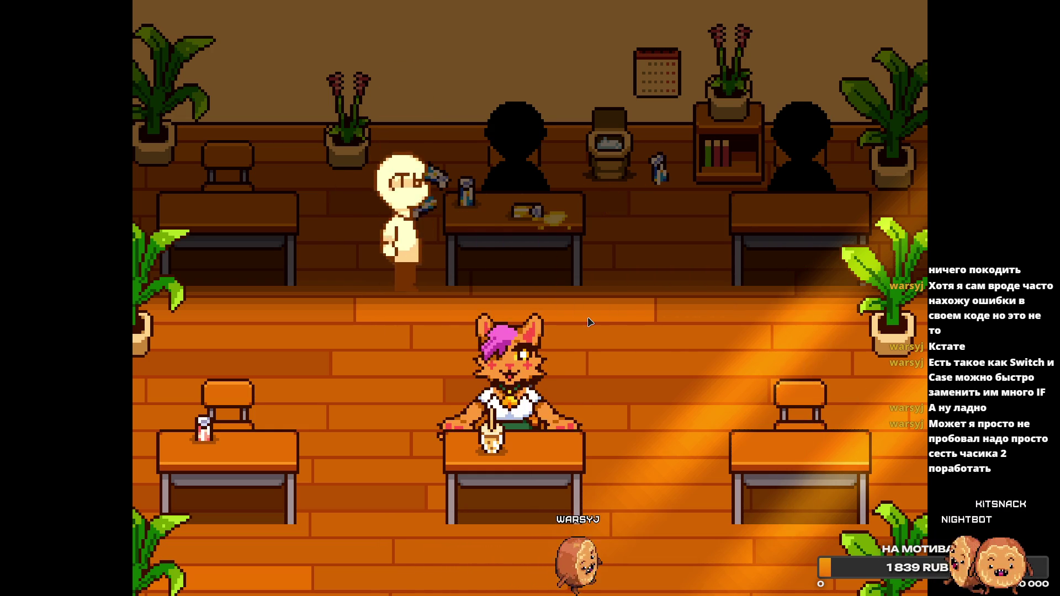
{"action": "key", "text": "Right"}
{"action": "key", "text": "Up"}
{"action": "key", "text": "Down"}
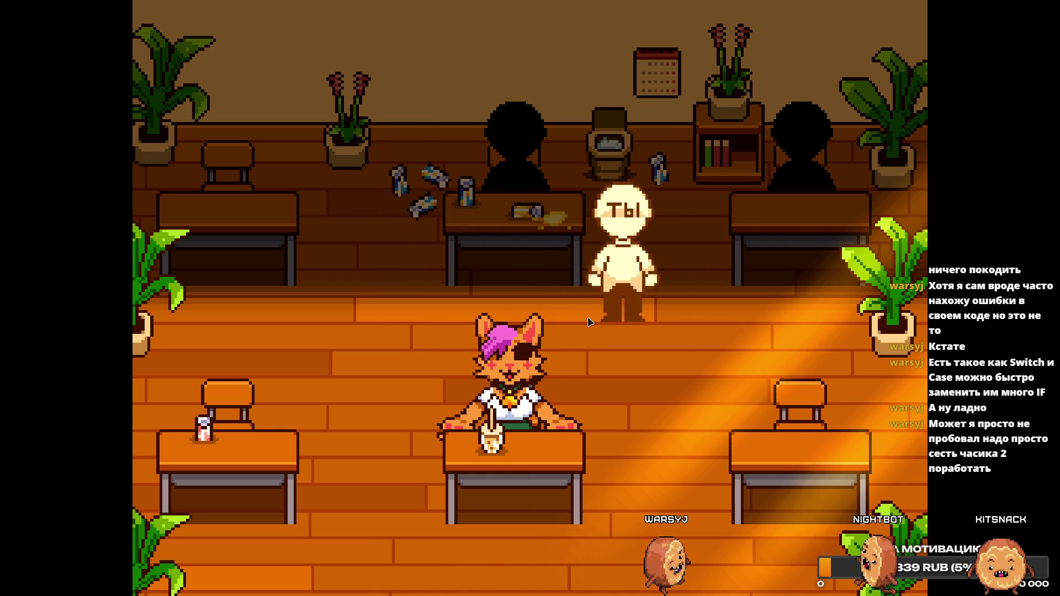
{"action": "key", "text": "Left"}
{"action": "key", "text": "Left"}
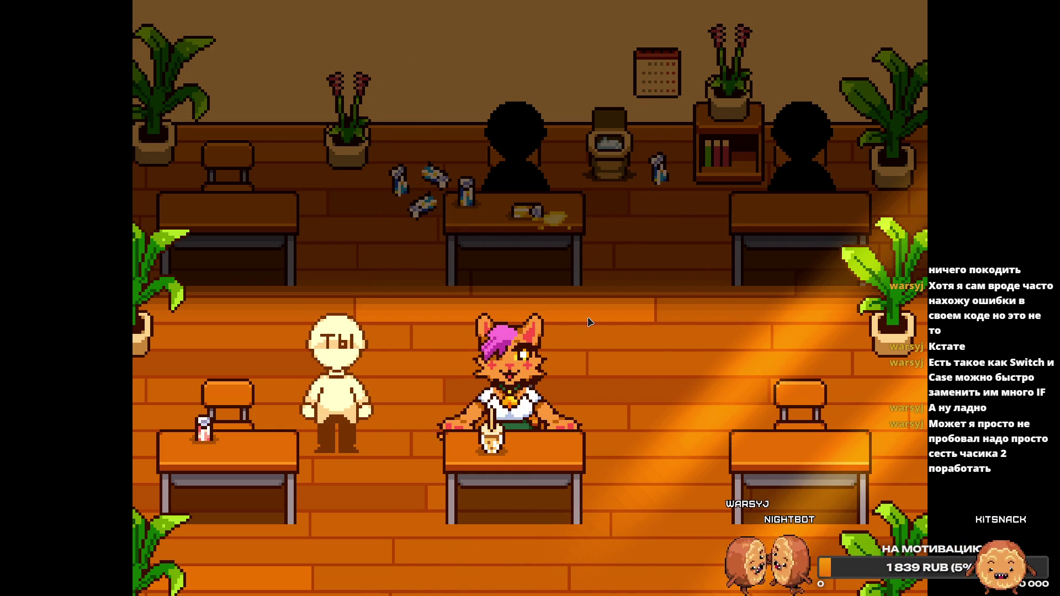
{"action": "key", "text": "Up"}
{"action": "key", "text": "Right"}
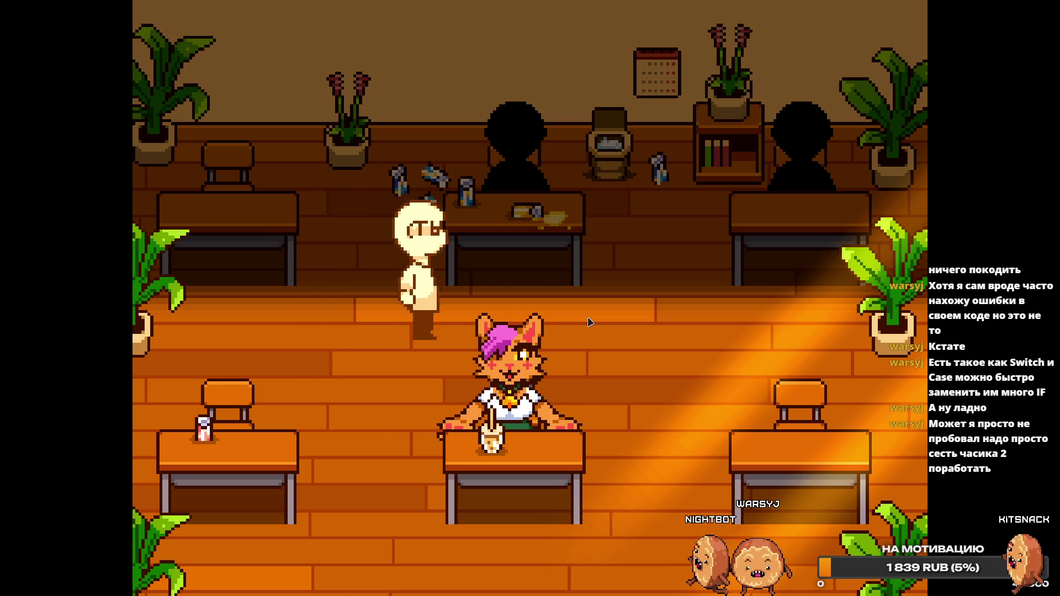
{"action": "key", "text": "Down"}
{"action": "key", "text": "Left"}
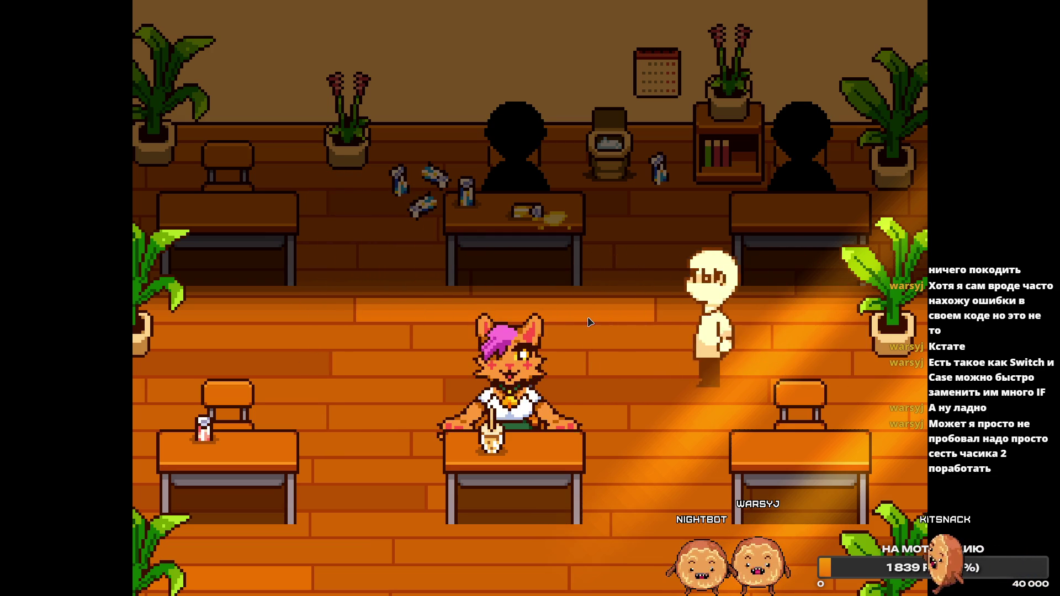
{"action": "key", "text": "Down"}
{"action": "key", "text": "Right"}
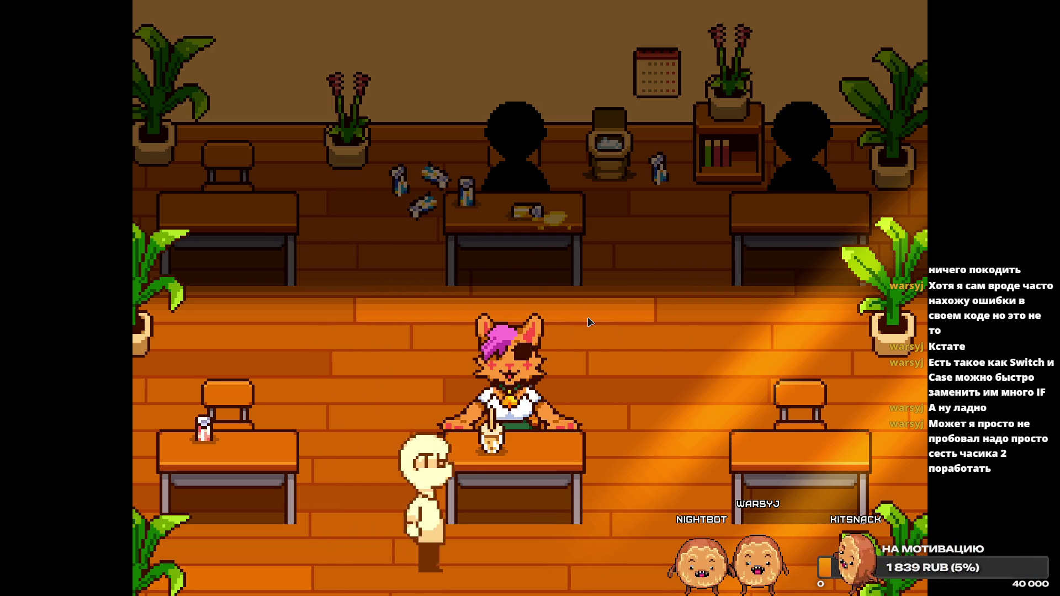
{"action": "key", "text": "Up"}
{"action": "key", "text": "Left"}
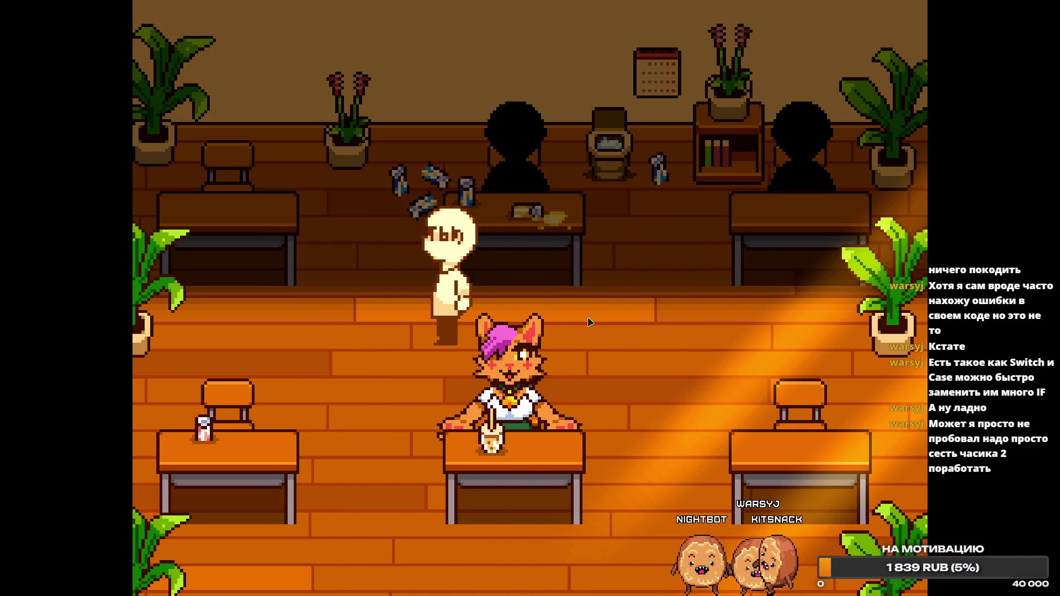
{"action": "key", "text": "Down"}
{"action": "key", "text": "Right"}
{"action": "key", "text": "Left"}
{"action": "key", "text": "Left"}
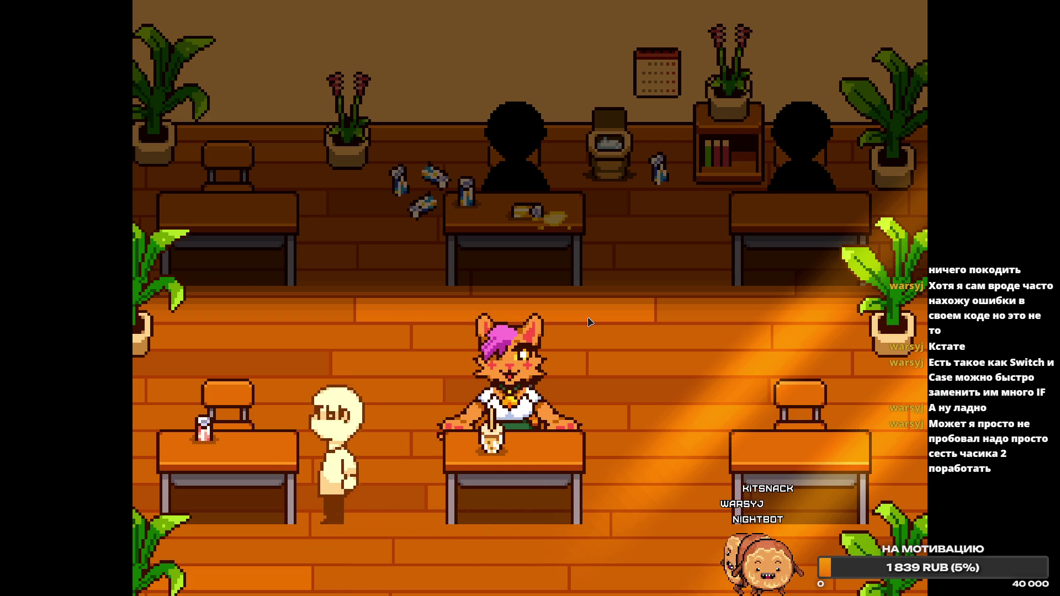
{"action": "key", "text": "Right"}
{"action": "key", "text": "Up"}
Inspect the pink soda on the left desk with Z and read its dialogue through.
{"action": "key", "text": "Left"}
{"action": "key", "text": "Up"}
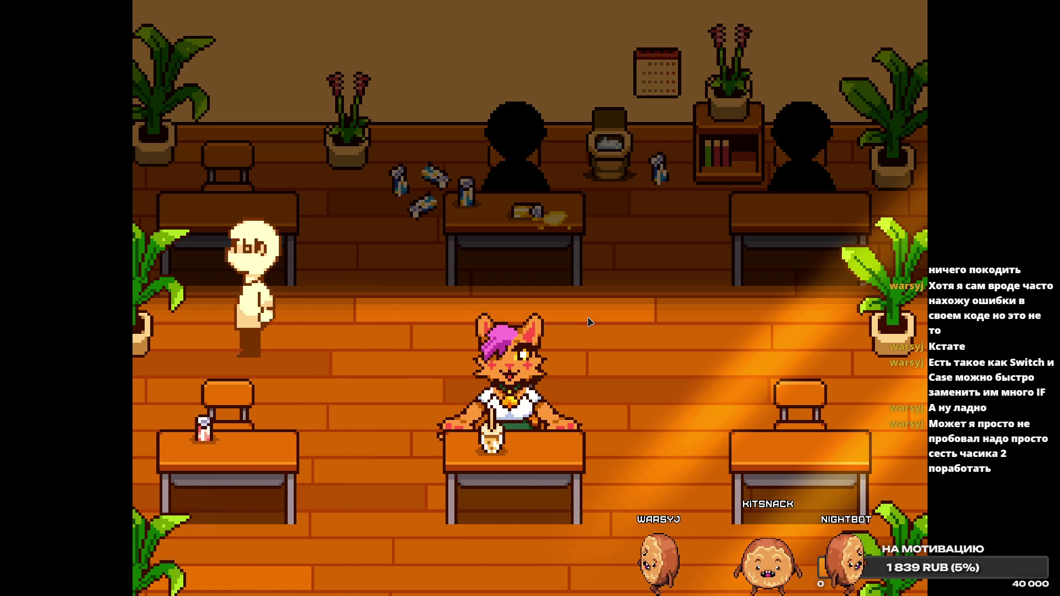
{"action": "key", "text": "Left"}
{"action": "key", "text": "Down"}
{"action": "key", "text": "z"}
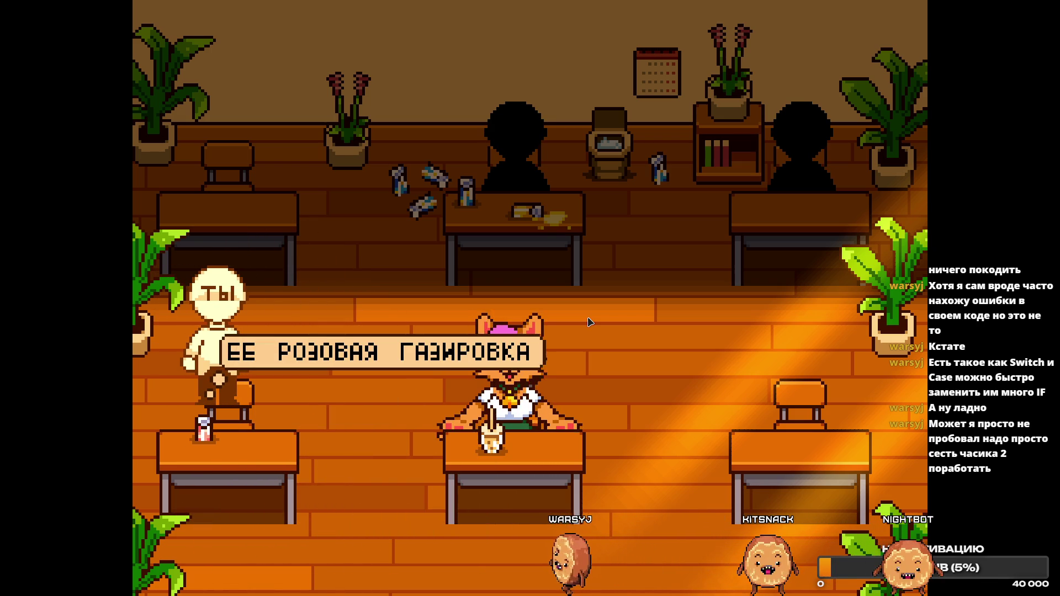
{"action": "key", "text": "z"}
{"action": "key", "text": "z"}
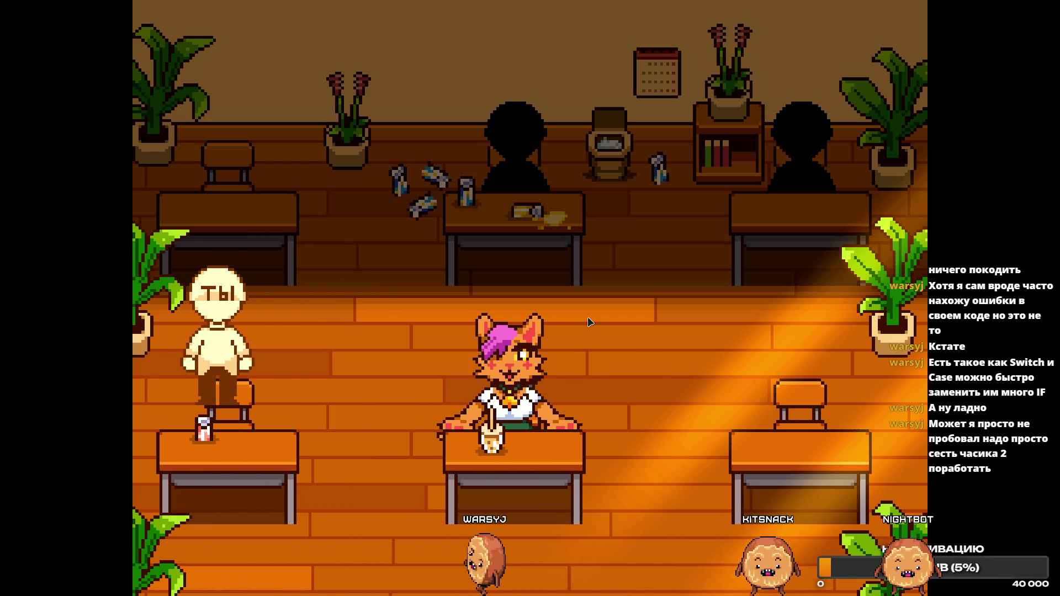
{"action": "key", "text": "Right"}
Walk the player in loops around the cat student and the upper-left and lower-right desks.
{"action": "key", "text": "Down"}
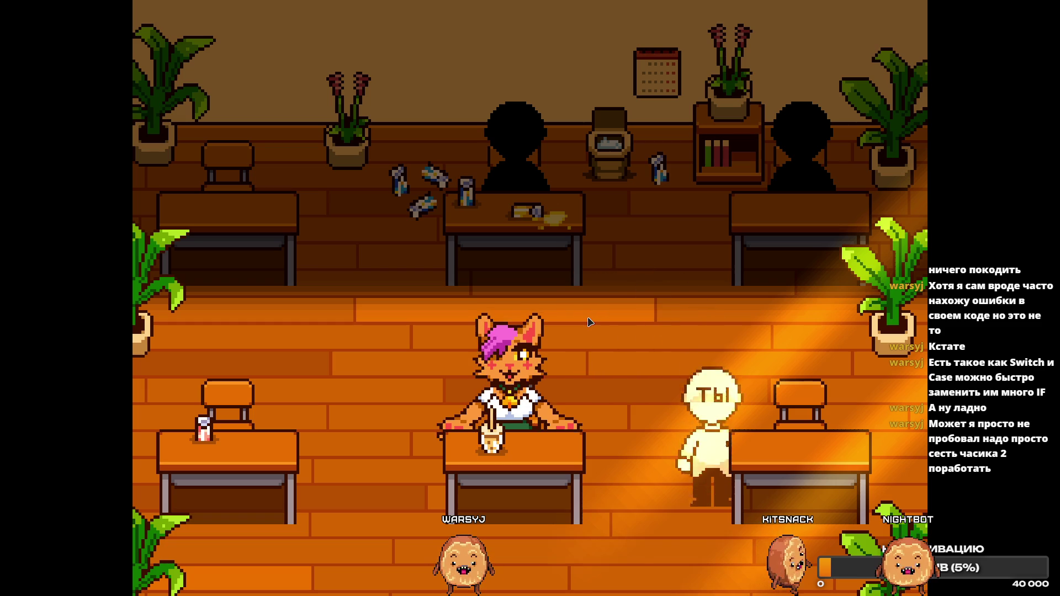
{"action": "key", "text": "Left"}
{"action": "key", "text": "Up"}
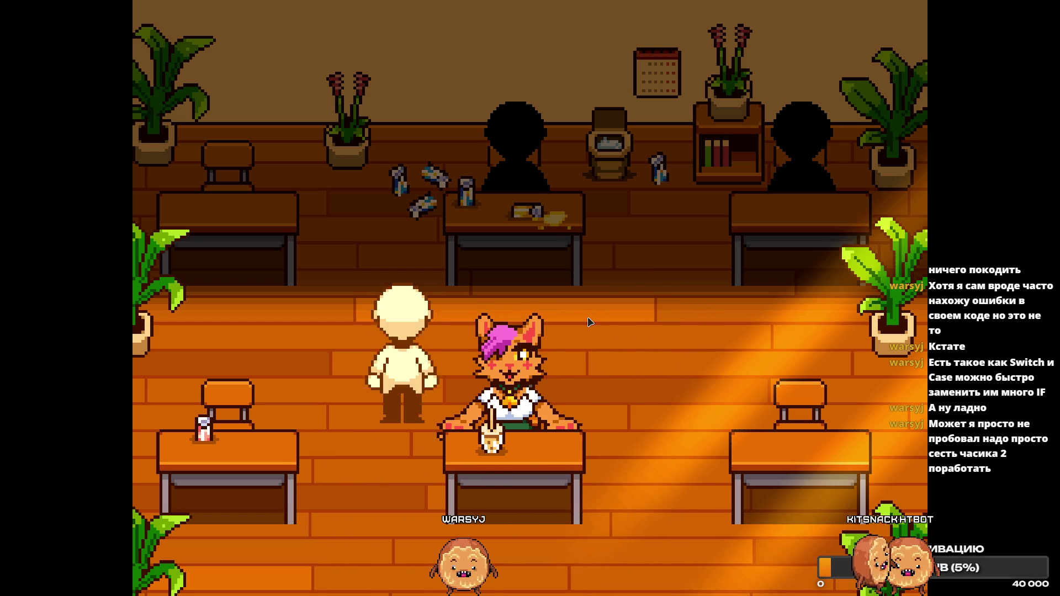
{"action": "key", "text": "Right"}
{"action": "key", "text": "Up"}
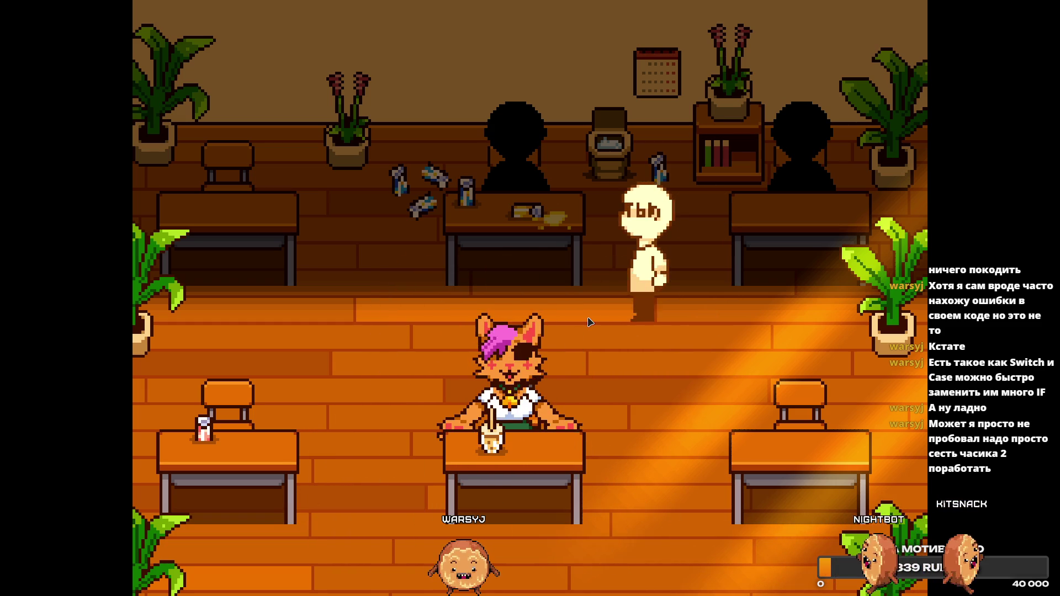
{"action": "key", "text": "Left"}
{"action": "key", "text": "Down"}
{"action": "key", "text": "Left"}
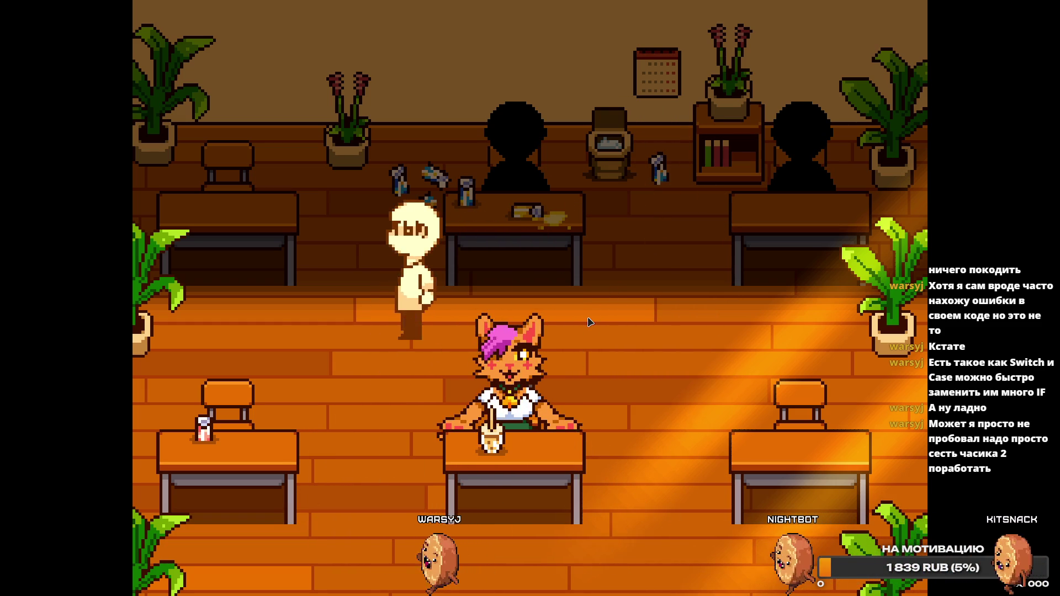
{"action": "key", "text": "Right"}
{"action": "key", "text": "Right"}
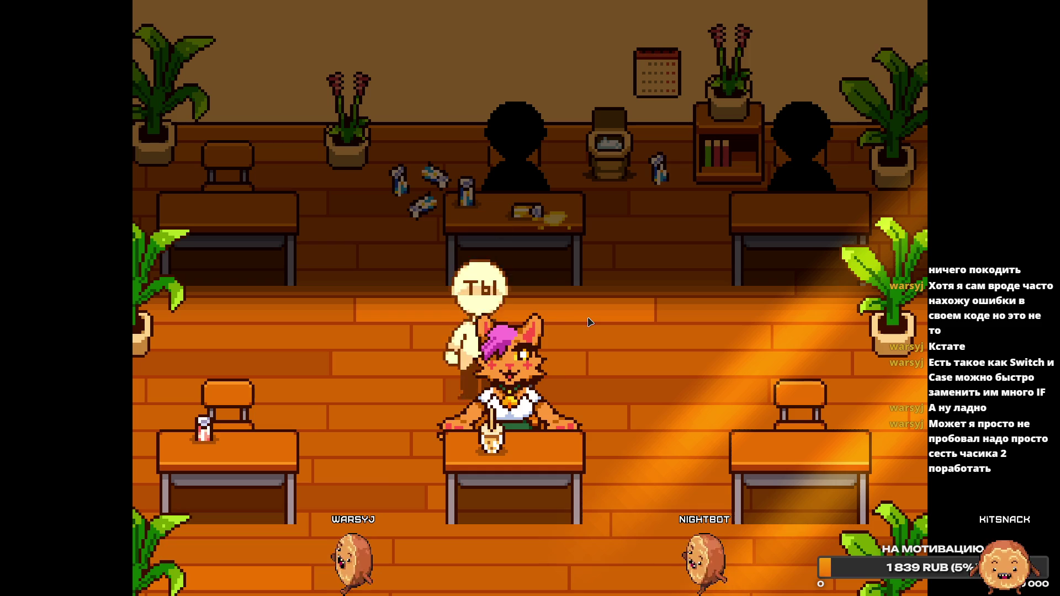
{"action": "key", "text": "Down"}
{"action": "key", "text": "Left"}
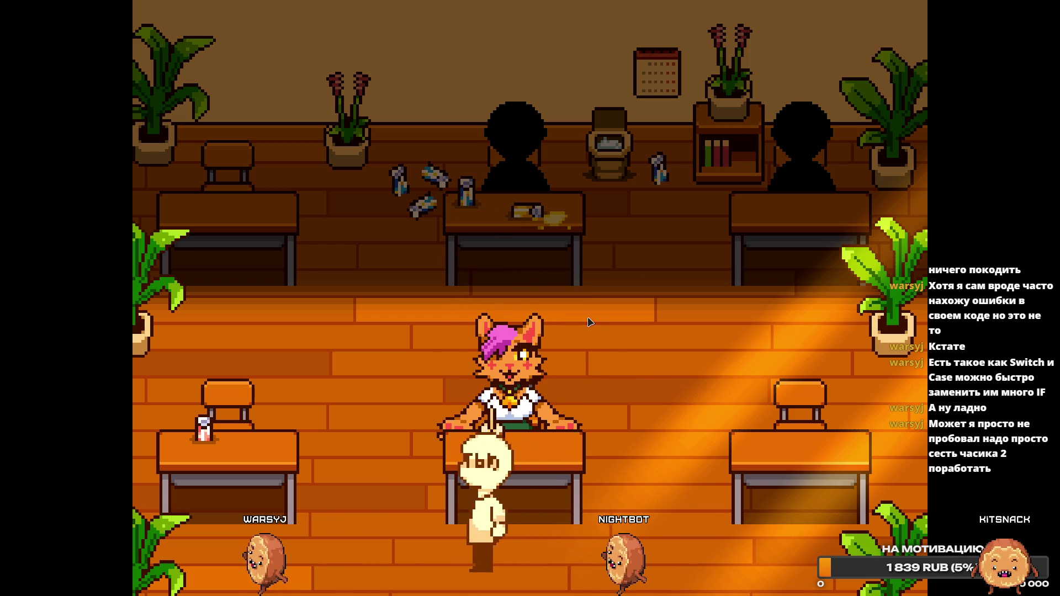
{"action": "key", "text": "Up"}
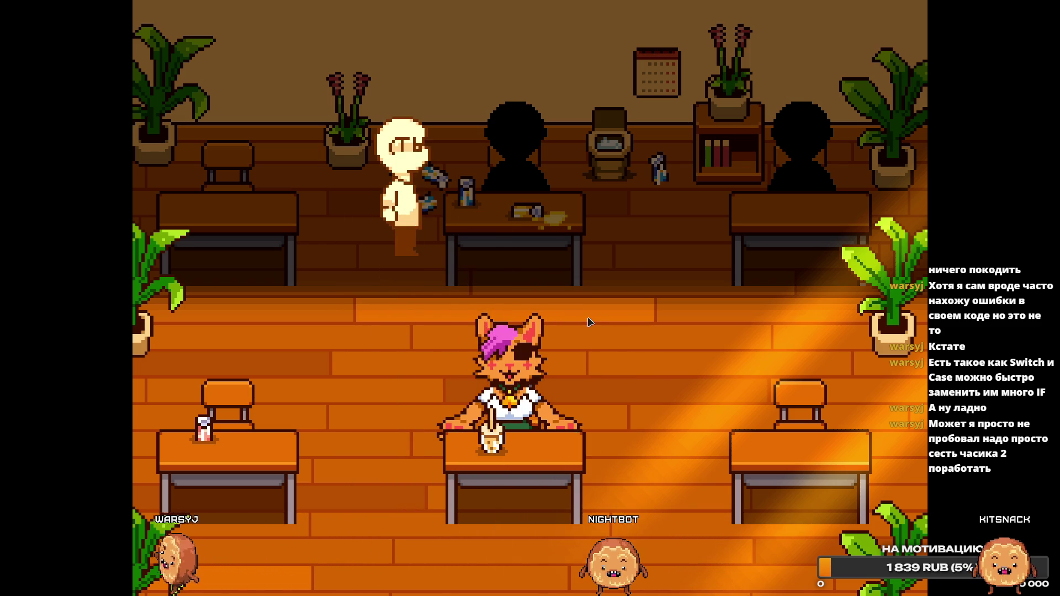
{"action": "key", "text": "Right"}
{"action": "key", "text": "Down"}
{"action": "key", "text": "Left"}
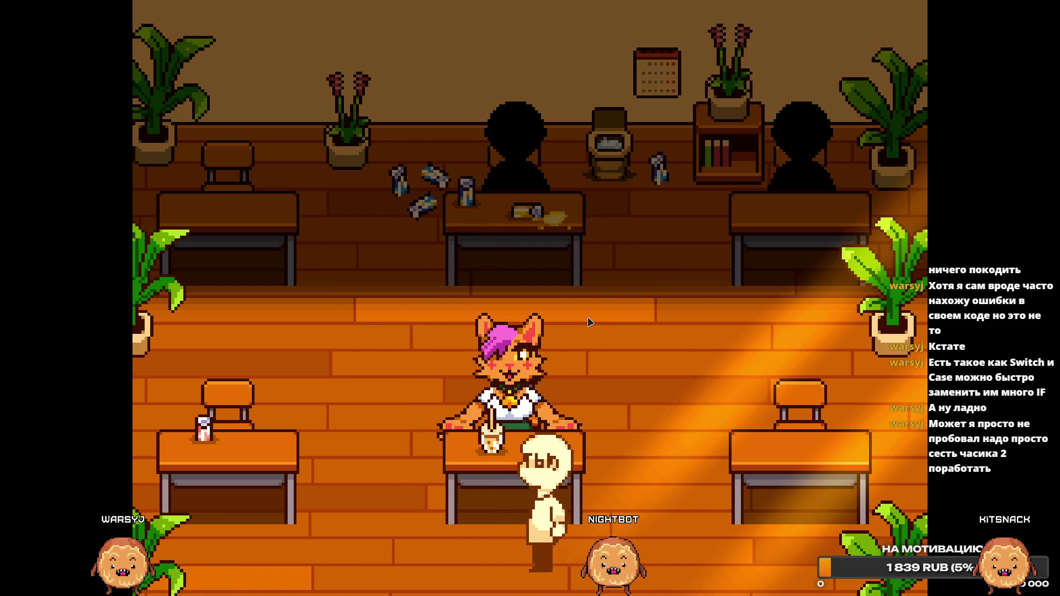
{"action": "key", "text": "Up"}
{"action": "key", "text": "Right"}
{"action": "key", "text": "Right"}
{"action": "key", "text": "Down"}
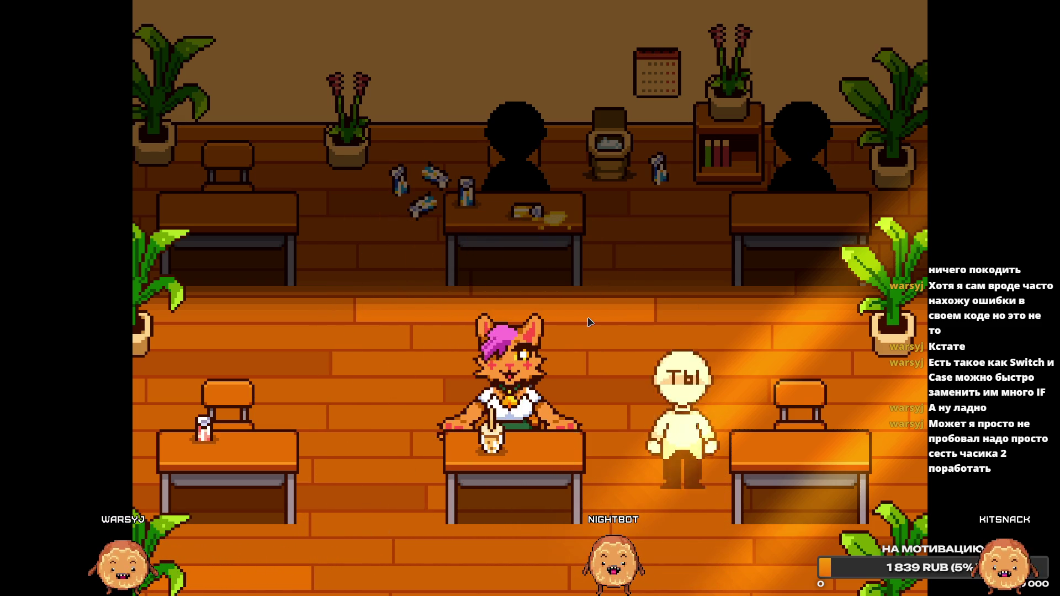
{"action": "key", "text": "Left"}
{"action": "key", "text": "Up"}
Walk the player to the front-centre desk and step back and forth beside the right desk.
{"action": "key", "text": "Right"}
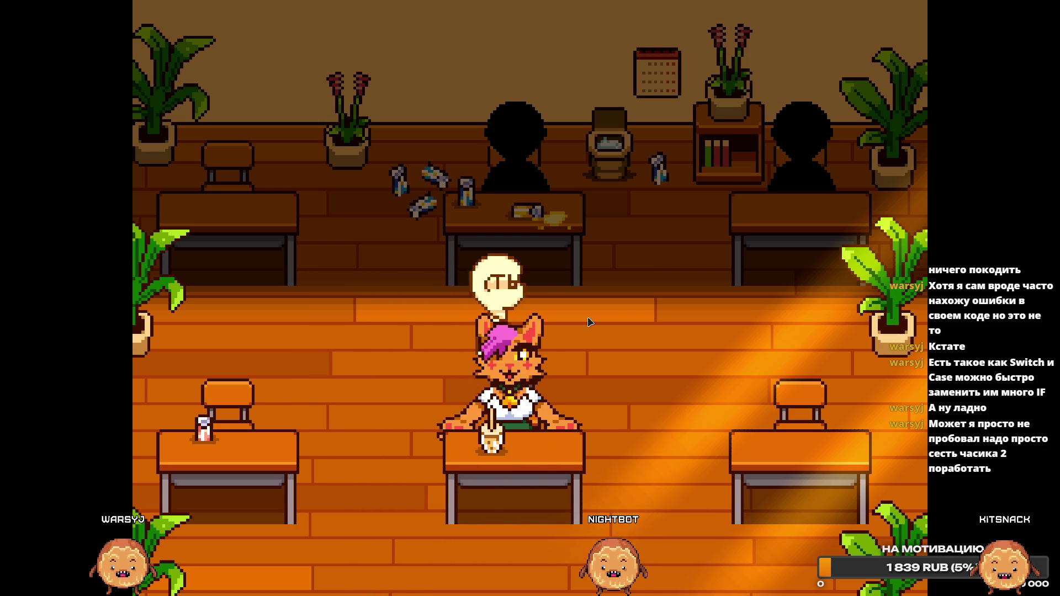
{"action": "key", "text": "Down"}
{"action": "key", "text": "Left"}
{"action": "key", "text": "Right"}
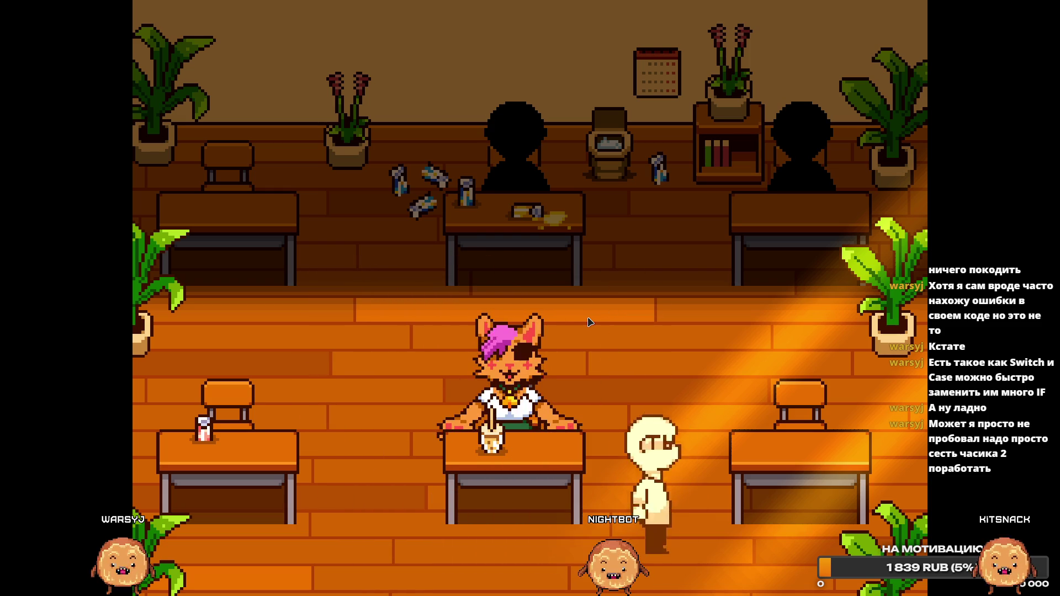
{"action": "key", "text": "Up"}
{"action": "key", "text": "Left"}
{"action": "key", "text": "Left"}
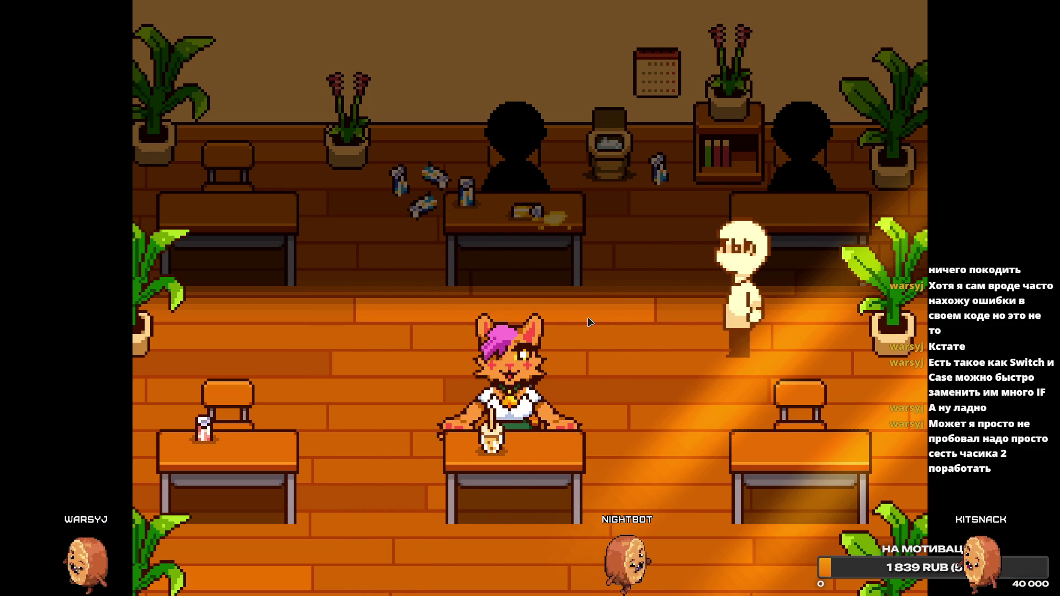
{"action": "key", "text": "Down"}
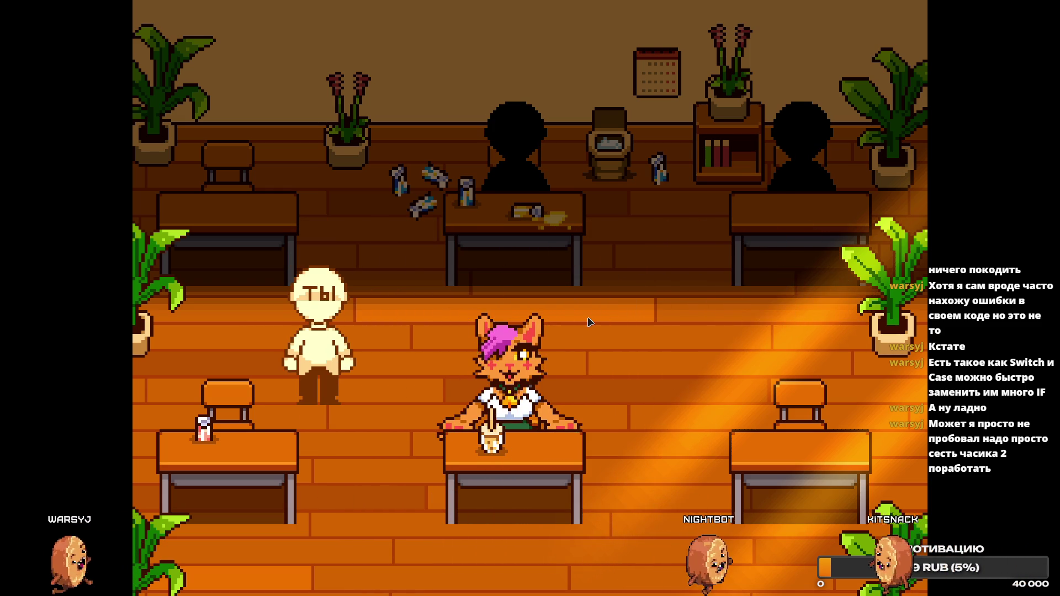
{"action": "key", "text": "Right"}
{"action": "key", "text": "Right"}
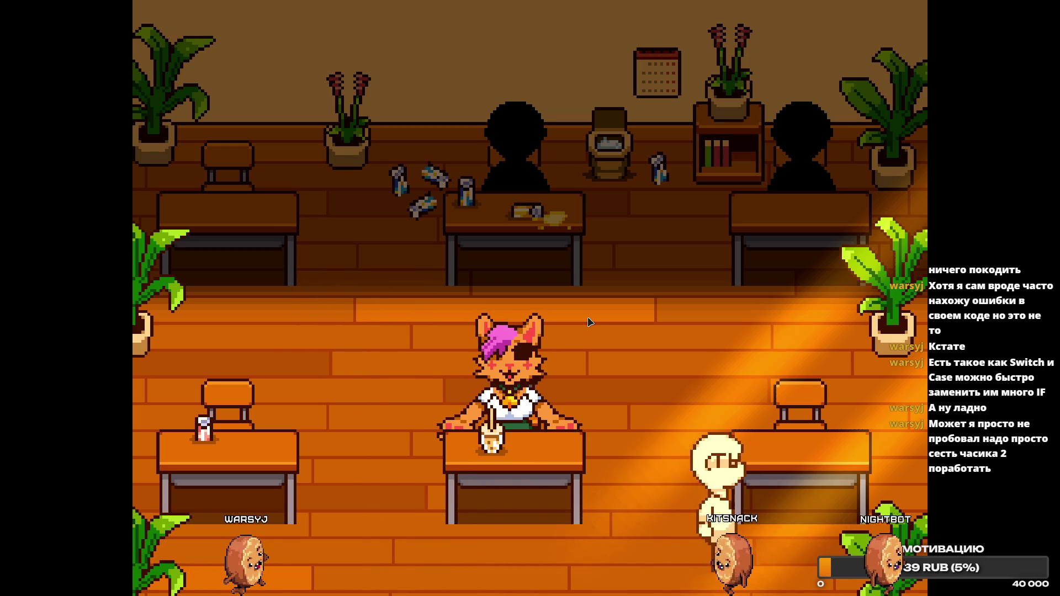
{"action": "key", "text": "Right"}
{"action": "key", "text": "Left"}
{"action": "key", "text": "Right"}
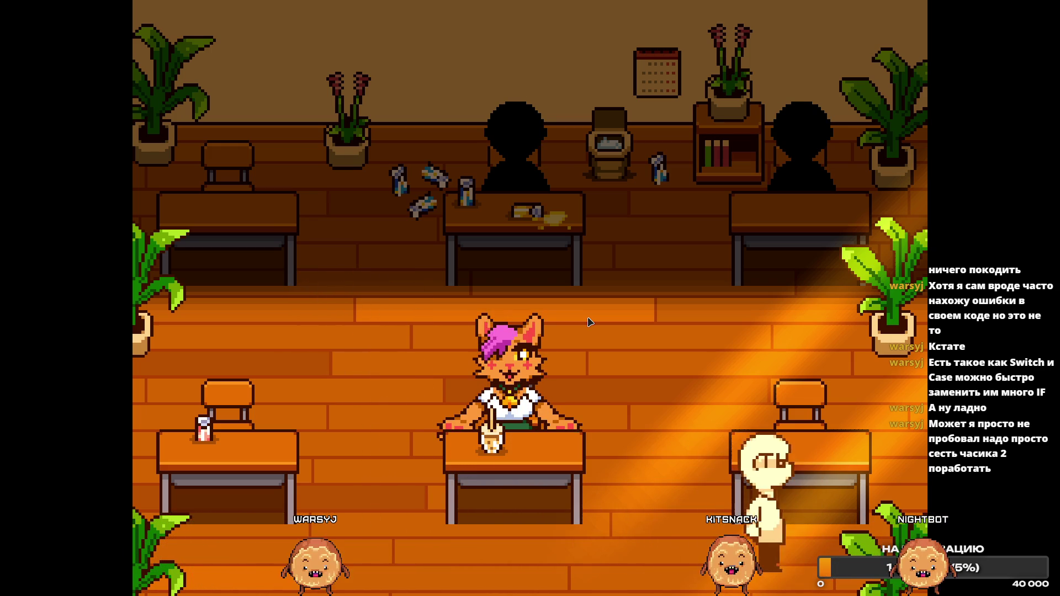
{"action": "key", "text": "Left"}
{"action": "key", "text": "Right"}
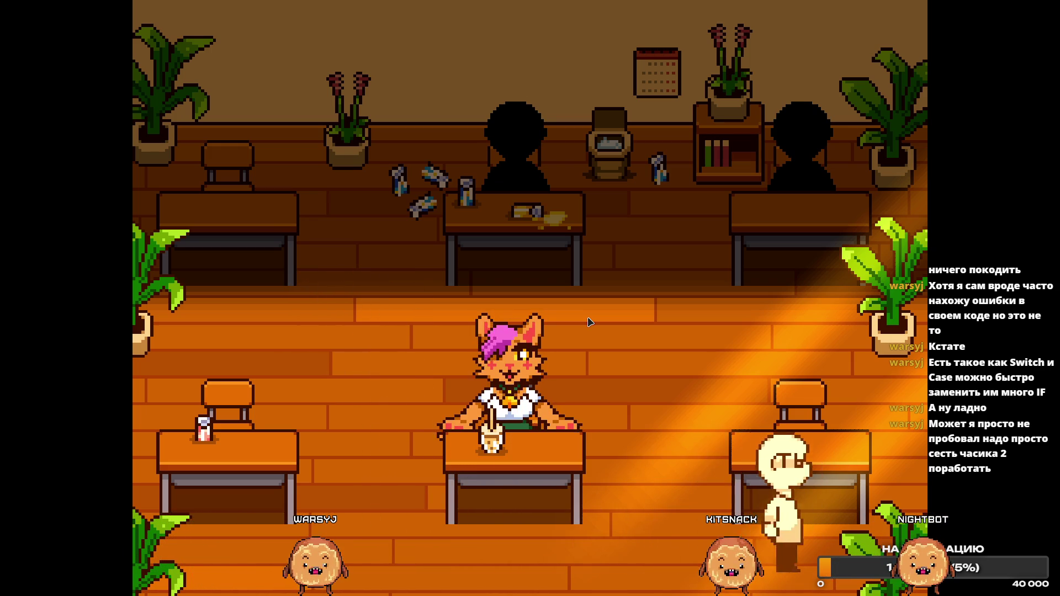
{"action": "key", "text": "Left"}
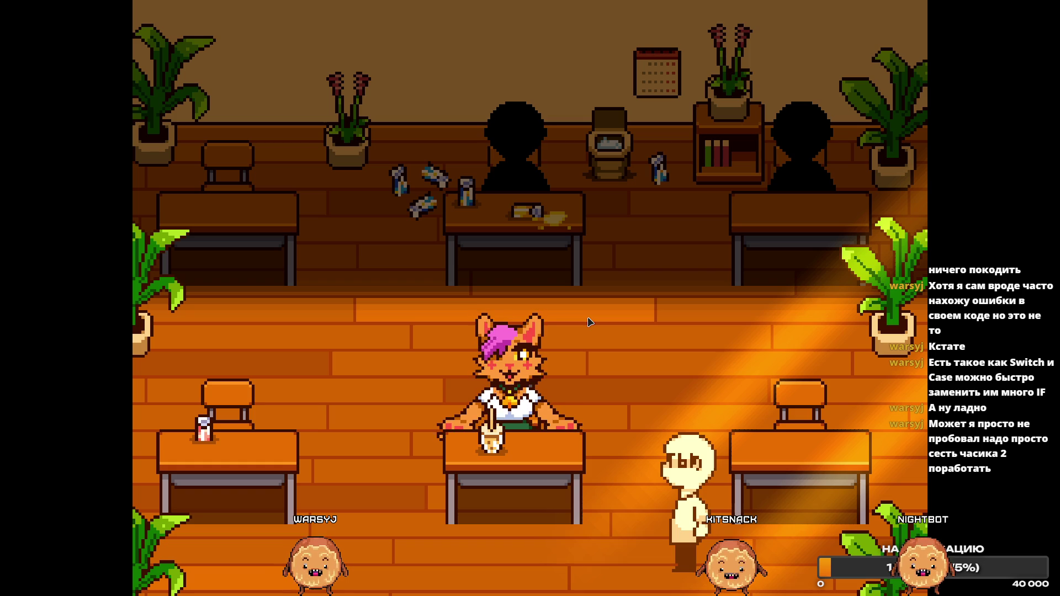
{"action": "key", "text": "Right"}
{"action": "key", "text": "Left"}
{"action": "key", "text": "Right"}
{"action": "key", "text": "Left"}
{"action": "key", "text": "Right"}
{"action": "key", "text": "Left"}
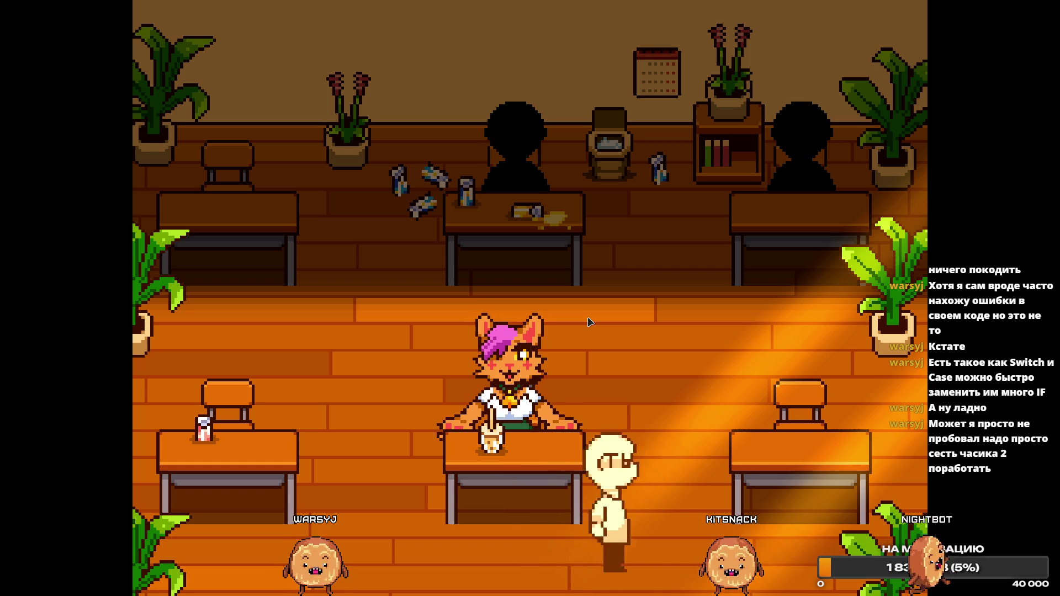
{"action": "key", "text": "Up"}
{"action": "key", "text": "Right"}
{"action": "key", "text": "Left"}
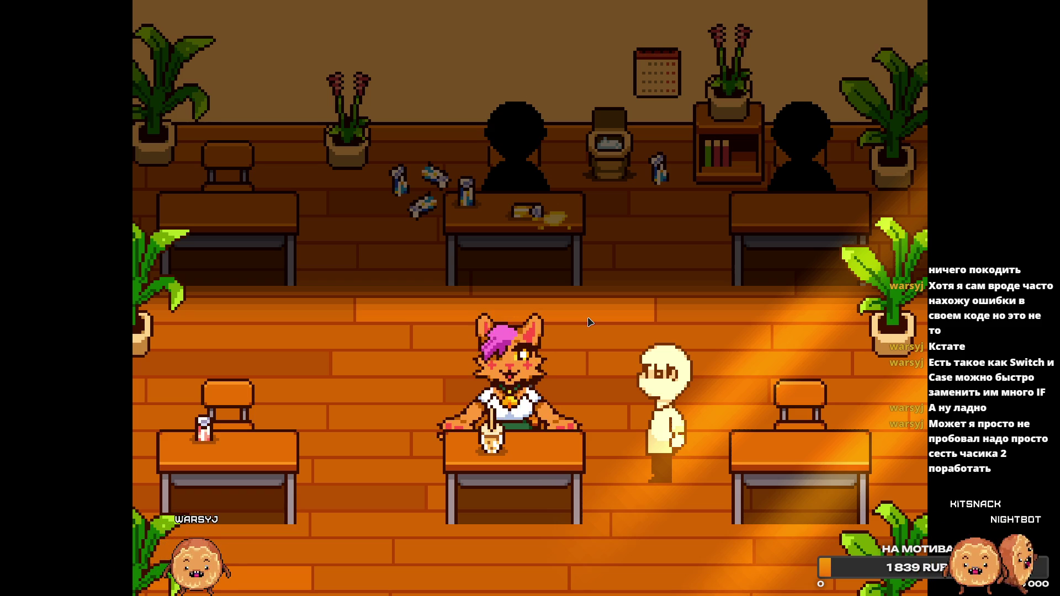
Walk the player in repeated loops around the cat student to test movement and collision.
{"action": "key", "text": "Up"}
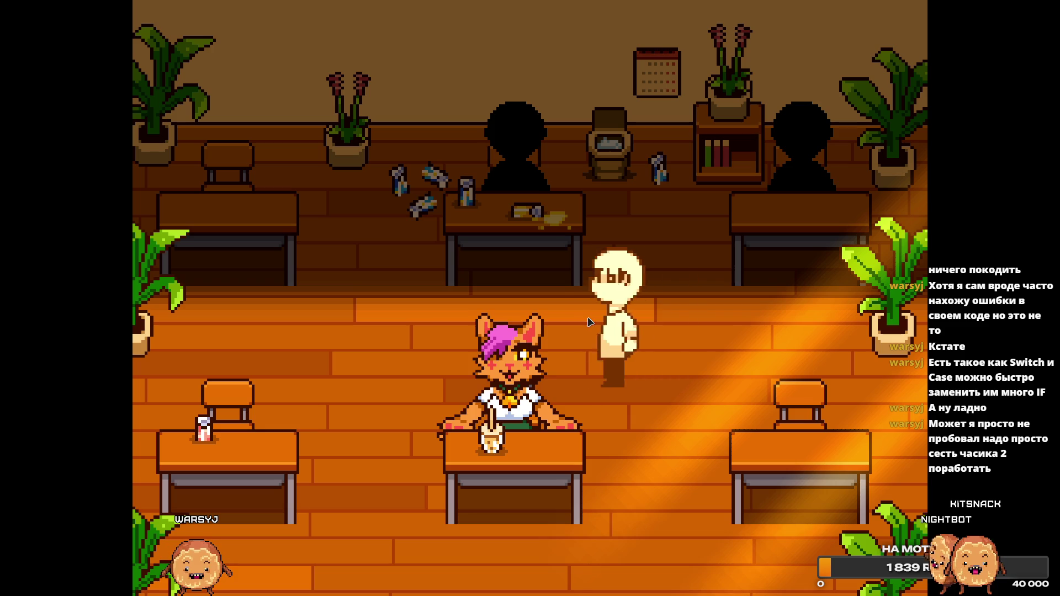
{"action": "key", "text": "Left"}
{"action": "key", "text": "Down"}
{"action": "key", "text": "Down"}
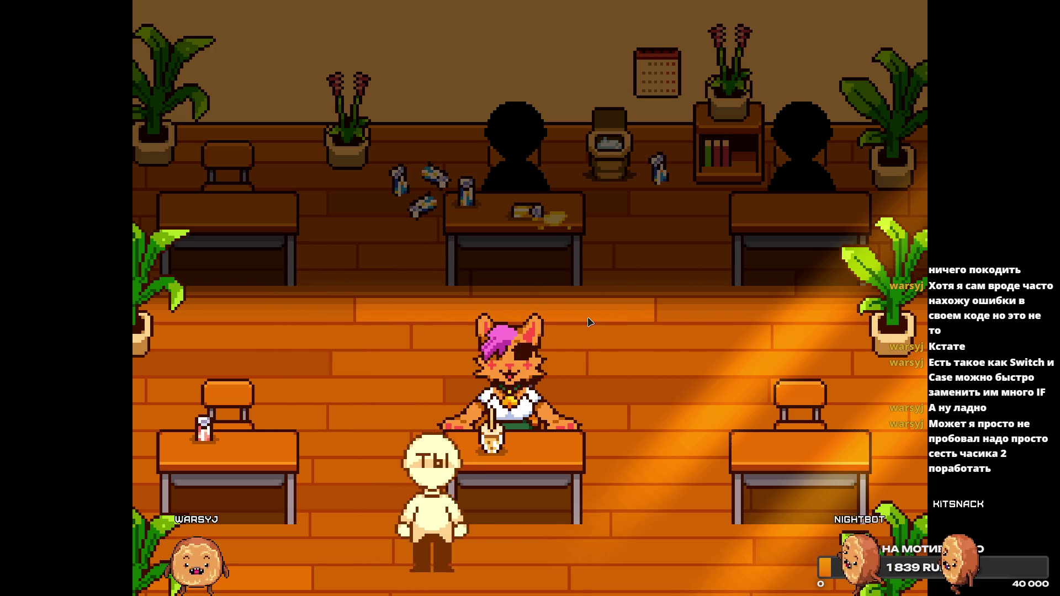
{"action": "key", "text": "Right"}
{"action": "key", "text": "Up"}
{"action": "key", "text": "Left"}
{"action": "key", "text": "Left"}
{"action": "key", "text": "Down"}
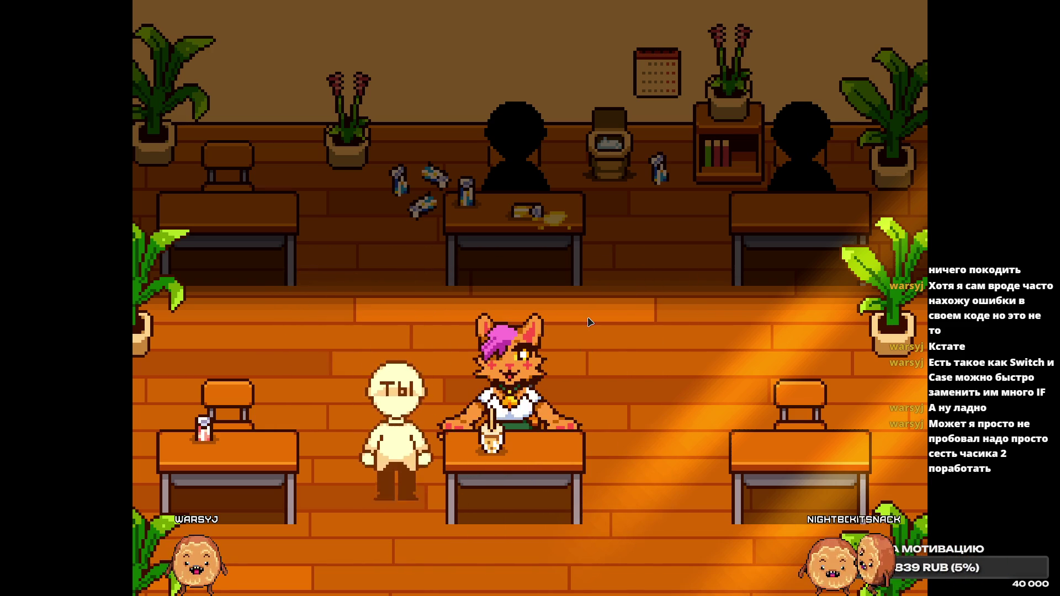
{"action": "key", "text": "Right"}
{"action": "key", "text": "Up"}
{"action": "key", "text": "Left"}
{"action": "key", "text": "Left"}
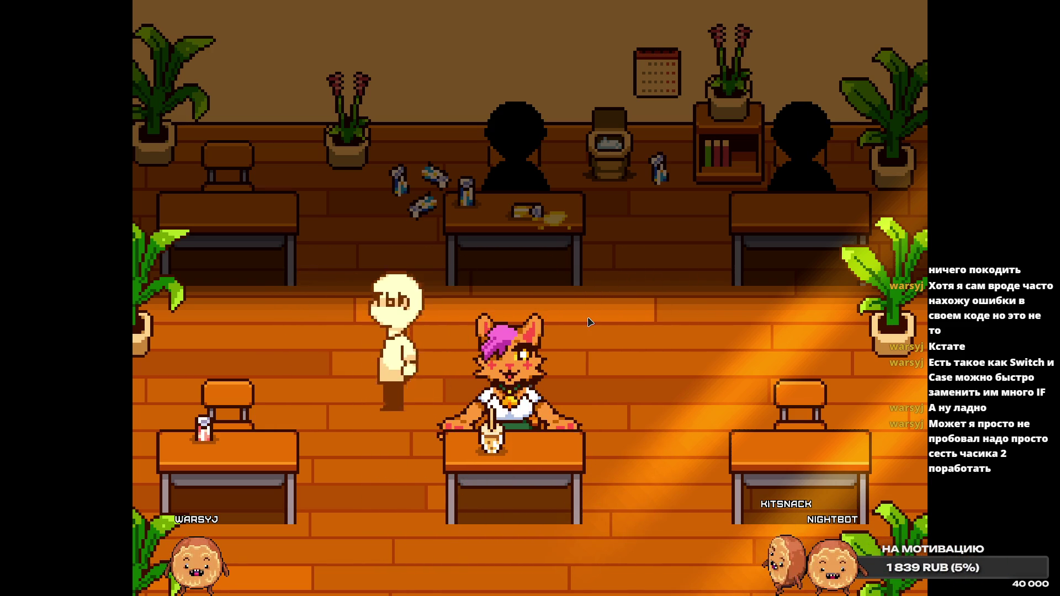
{"action": "key", "text": "Down"}
{"action": "key", "text": "Right"}
{"action": "key", "text": "Up"}
{"action": "key", "text": "Left"}
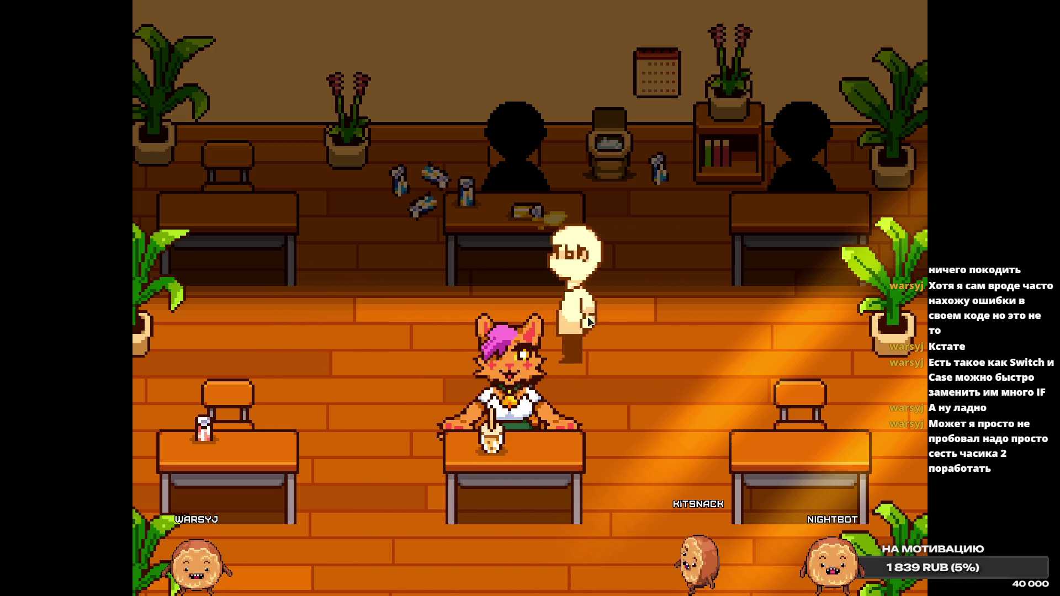
{"action": "key", "text": "Down"}
{"action": "key", "text": "Right"}
{"action": "key", "text": "Right"}
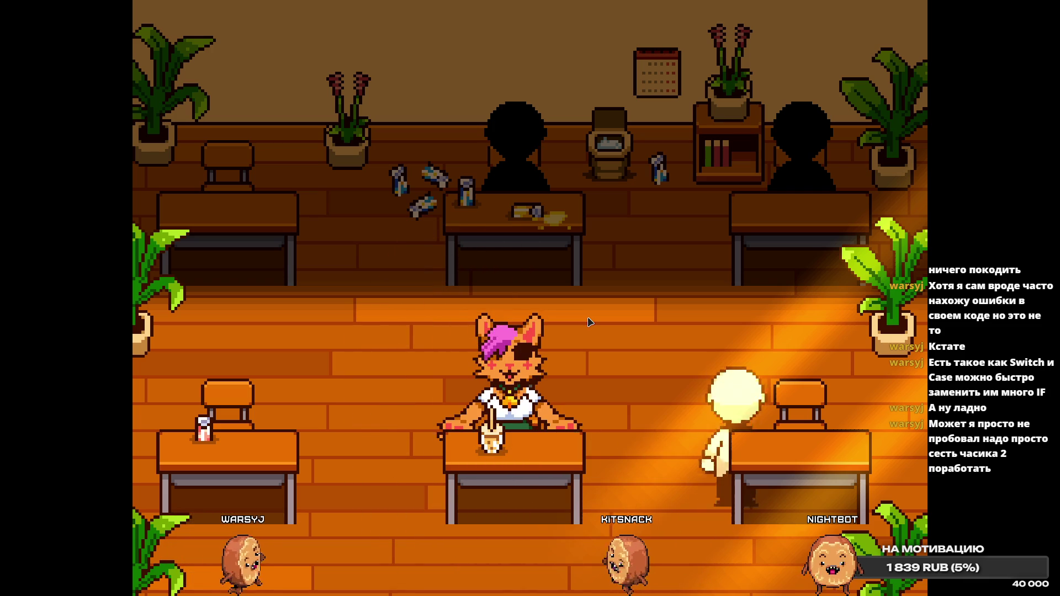
{"action": "key", "text": "Up"}
{"action": "key", "text": "Left"}
{"action": "key", "text": "Down"}
{"action": "key", "text": "Right"}
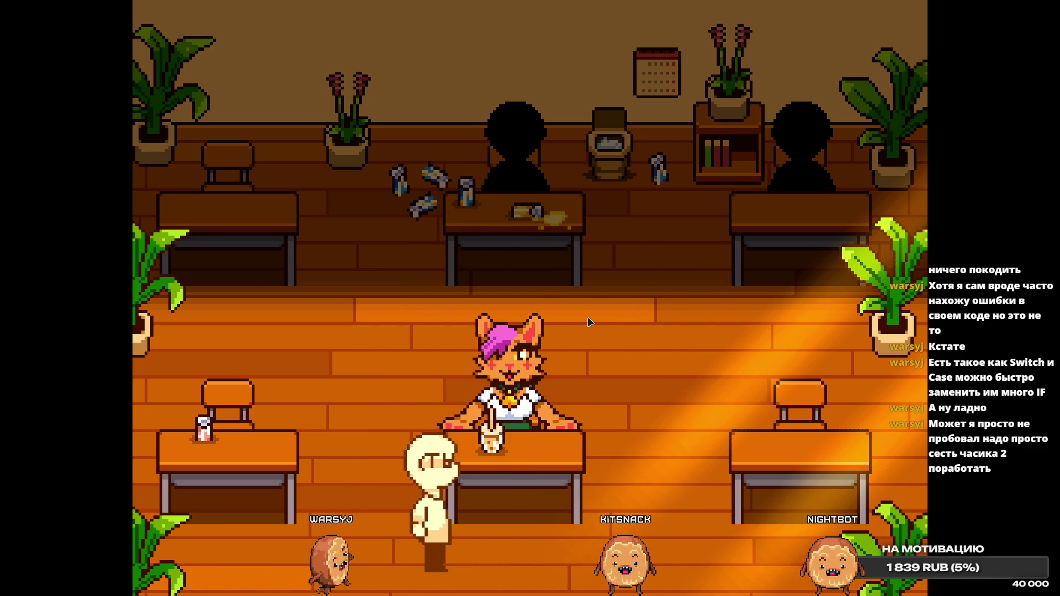
{"action": "key", "text": "Up"}
{"action": "key", "text": "Left"}
{"action": "key", "text": "Left"}
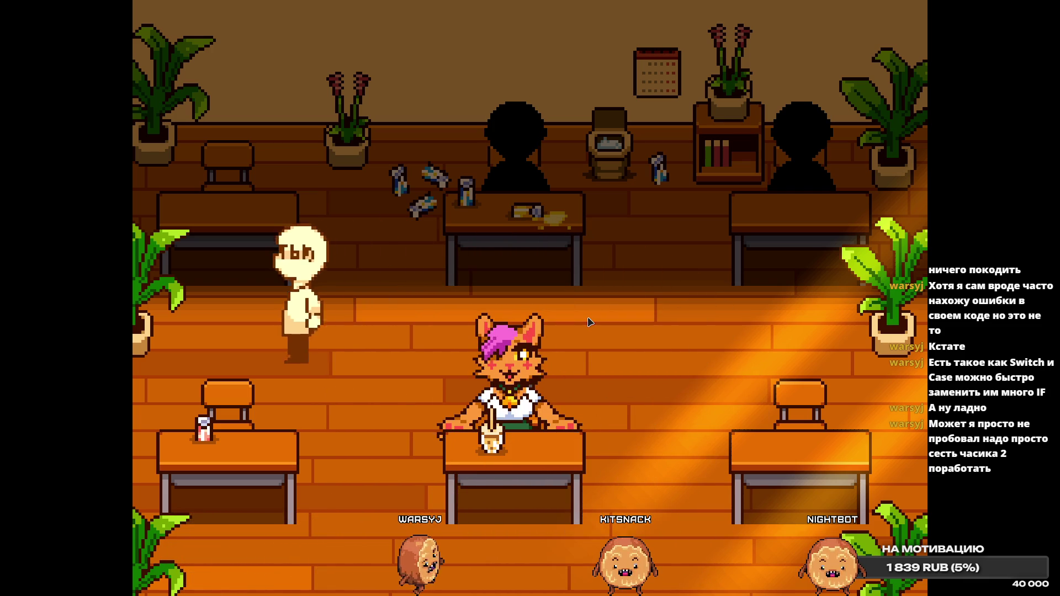
{"action": "key", "text": "Down"}
{"action": "key", "text": "Right"}
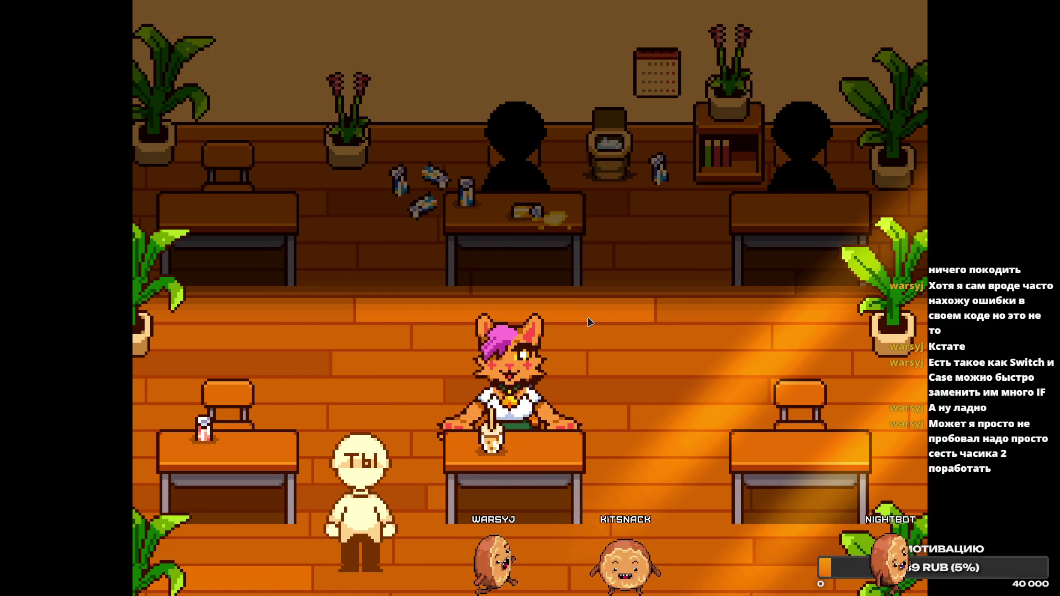
Walk the player along the desk fronts, over to the right desk and wall plant, then to the left desk.
{"action": "key", "text": "Right"}
{"action": "key", "text": "Up"}
{"action": "key", "text": "Left"}
{"action": "key", "text": "Up"}
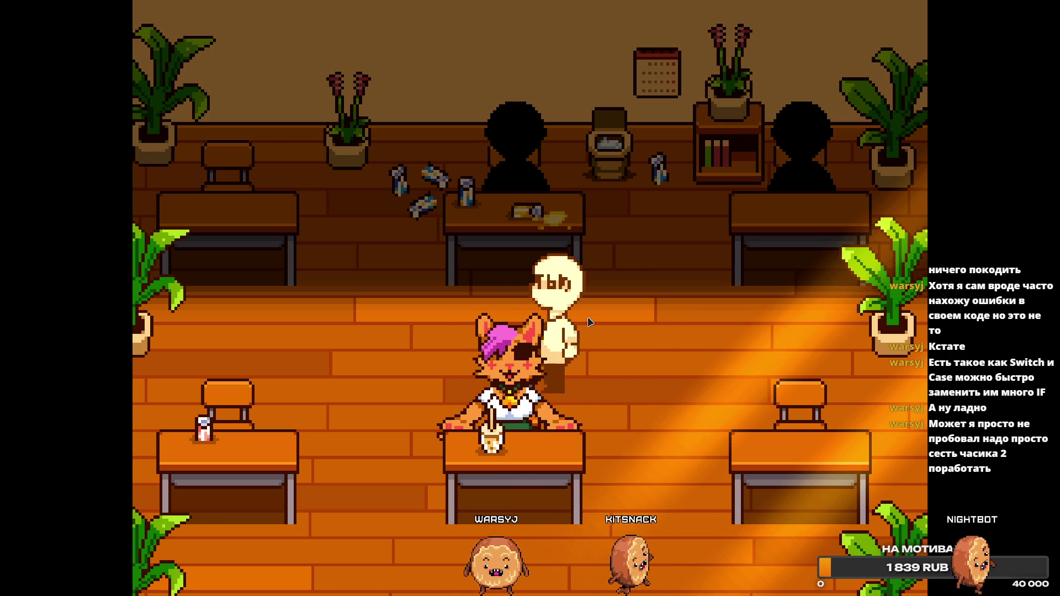
{"action": "key", "text": "Left"}
{"action": "key", "text": "Down"}
{"action": "key", "text": "Left"}
{"action": "key", "text": "Down"}
{"action": "key", "text": "Right"}
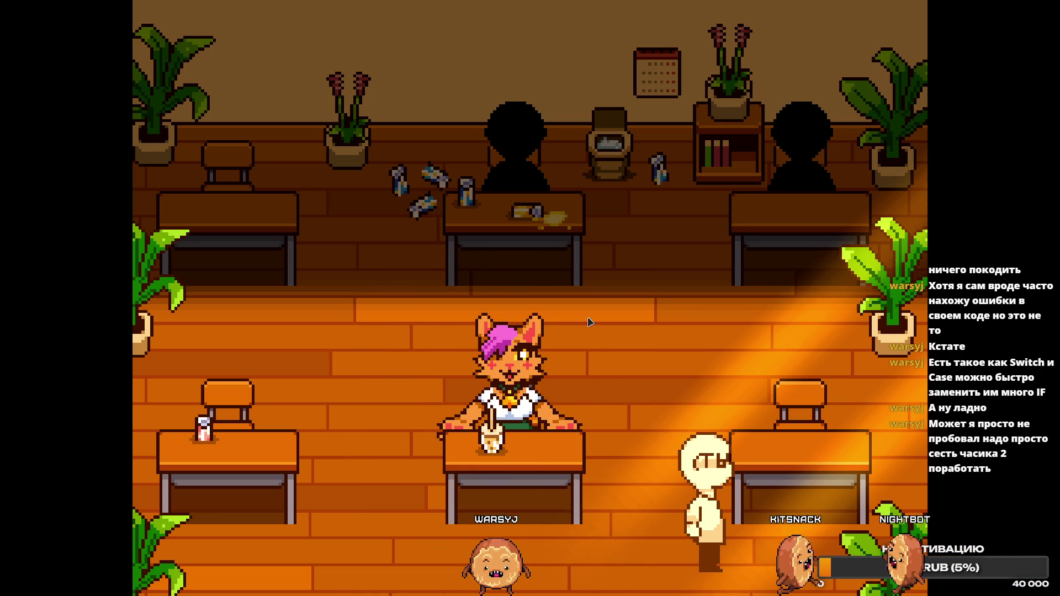
{"action": "key", "text": "Up"}
{"action": "key", "text": "Right"}
{"action": "key", "text": "Left"}
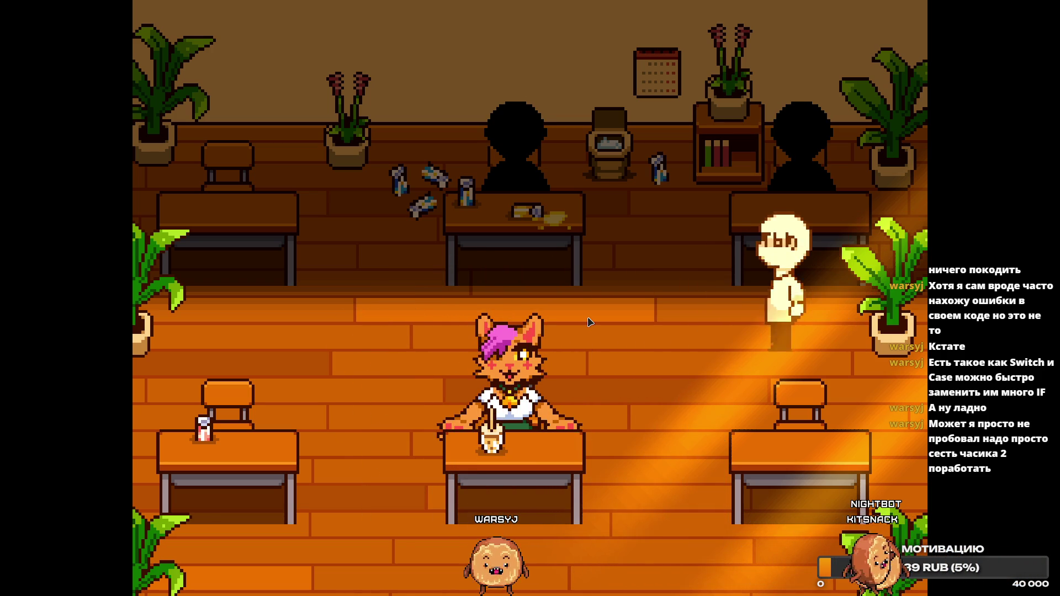
{"action": "key", "text": "Down"}
{"action": "key", "text": "Left"}
{"action": "key", "text": "Left"}
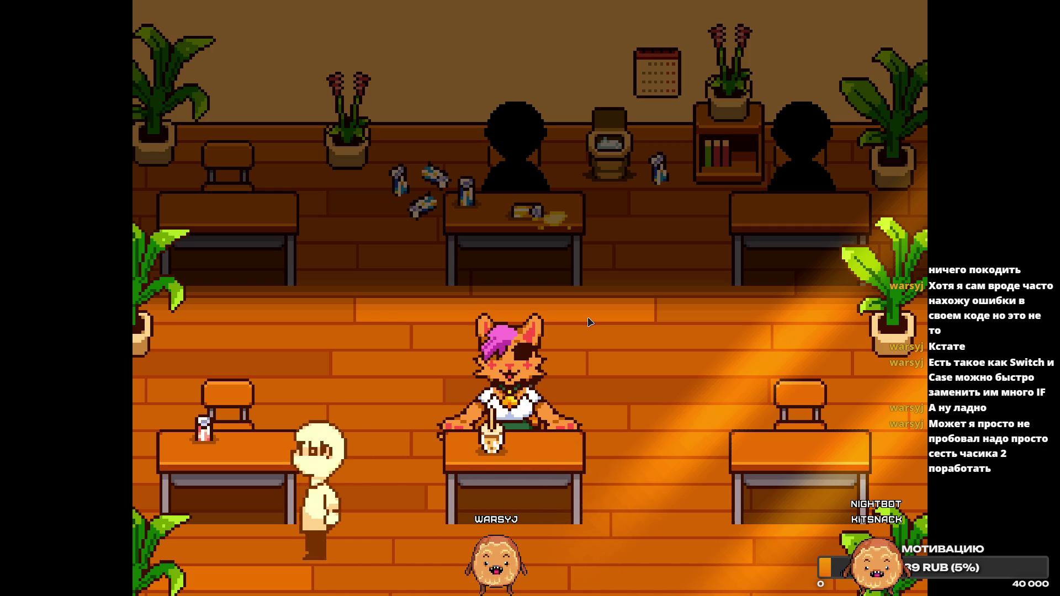
{"action": "key", "text": "Up"}
{"action": "key", "text": "Right"}
{"action": "key", "text": "Up"}
{"action": "key", "text": "Down"}
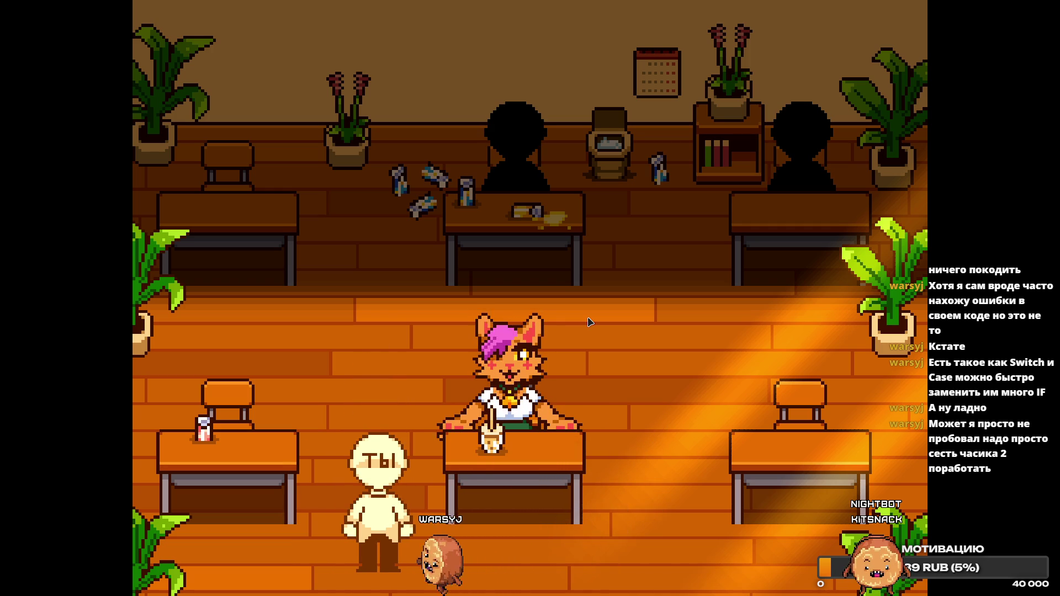
Walk the player through the left and right aisles and back desks, then quit the test run.
{"action": "key", "text": "Up"}
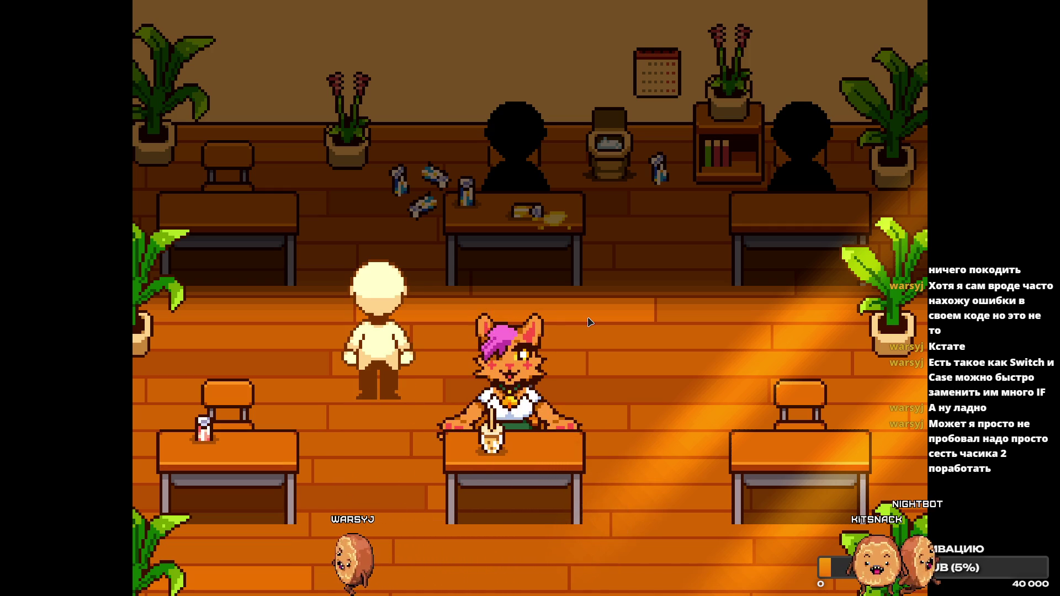
{"action": "key", "text": "Right"}
{"action": "key", "text": "Left"}
{"action": "key", "text": "Left"}
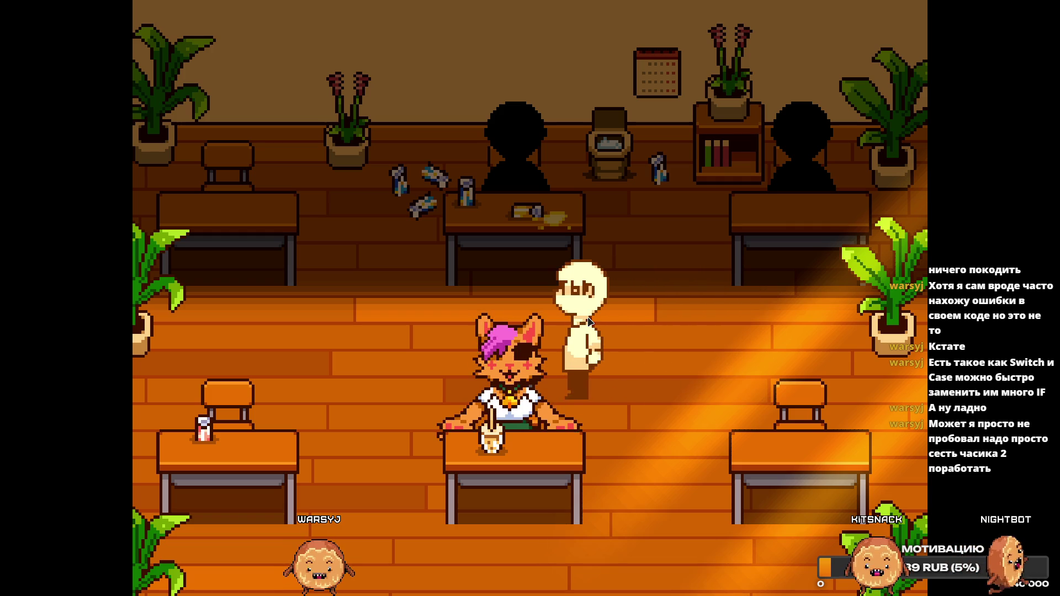
{"action": "key", "text": "Up"}
{"action": "key", "text": "Left"}
{"action": "key", "text": "Down"}
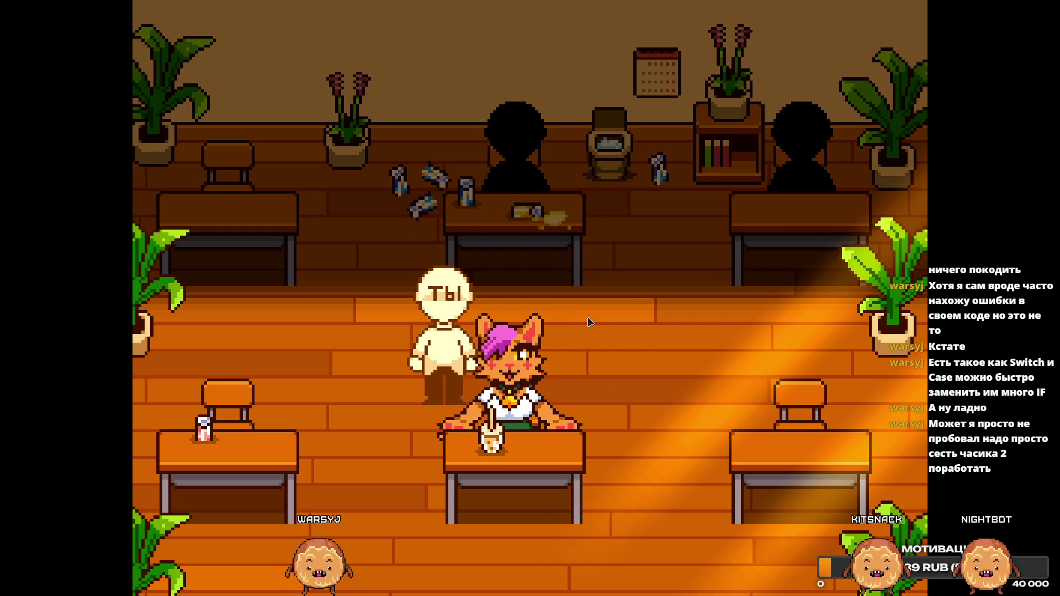
{"action": "key", "text": "Left"}
{"action": "key", "text": "Down"}
{"action": "key", "text": "Right"}
{"action": "key", "text": "Right"}
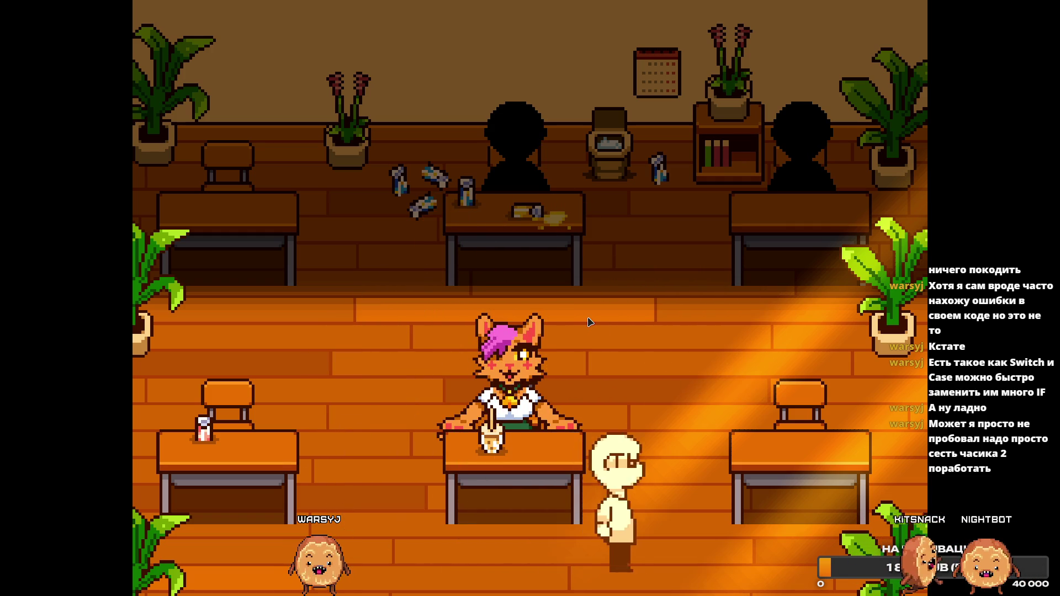
{"action": "key", "text": "Up"}
{"action": "key", "text": "Left"}
{"action": "key", "text": "Left"}
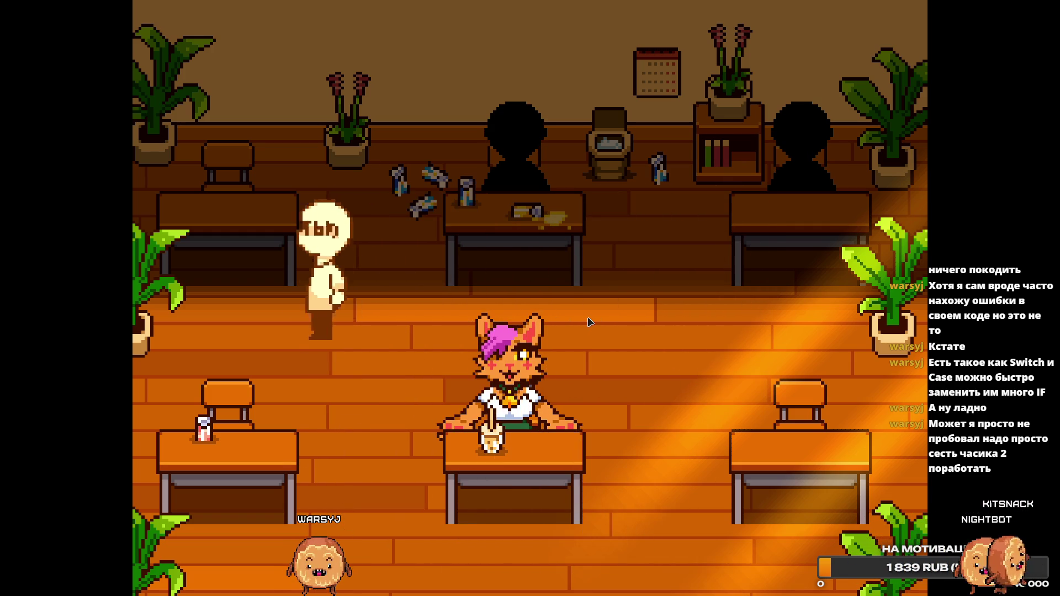
{"action": "key", "text": "Down"}
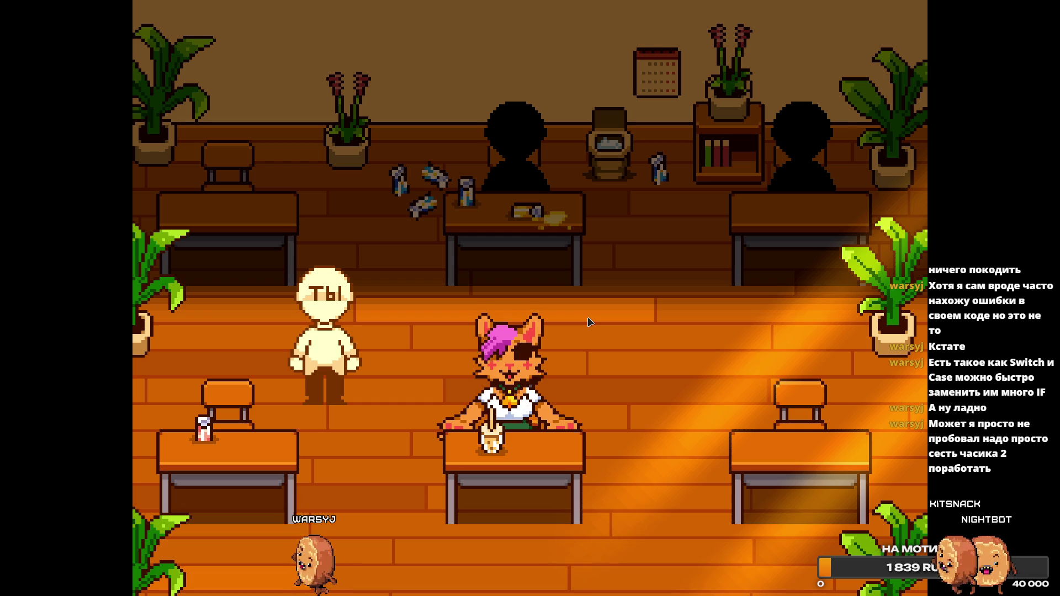
{"action": "key", "text": "Escape"}
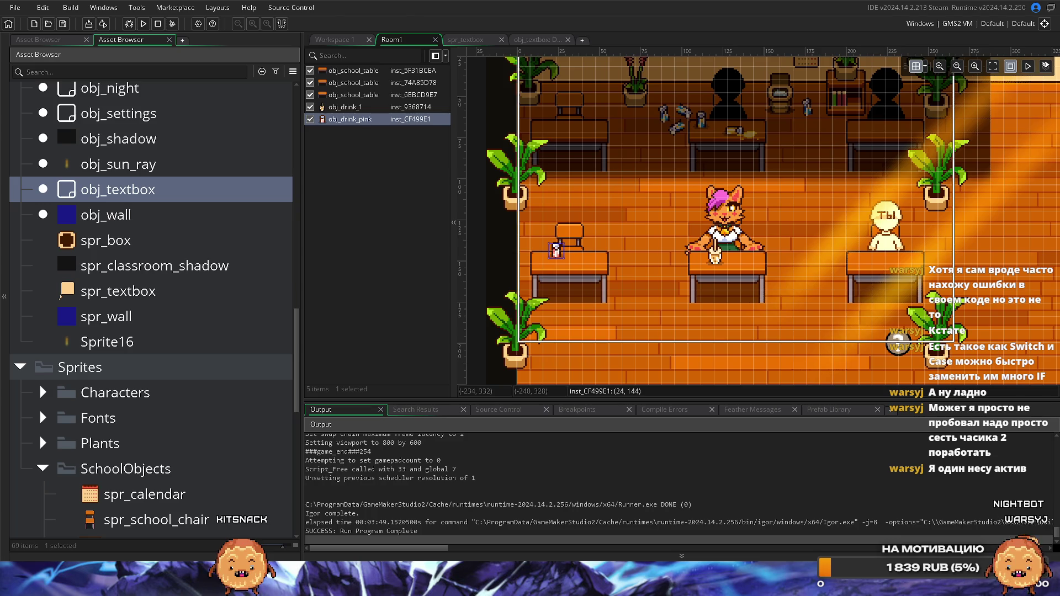
Switch from GameMaker over to the Obsidian to-do notes.
{"action": "key", "text": "alt+Tab"}
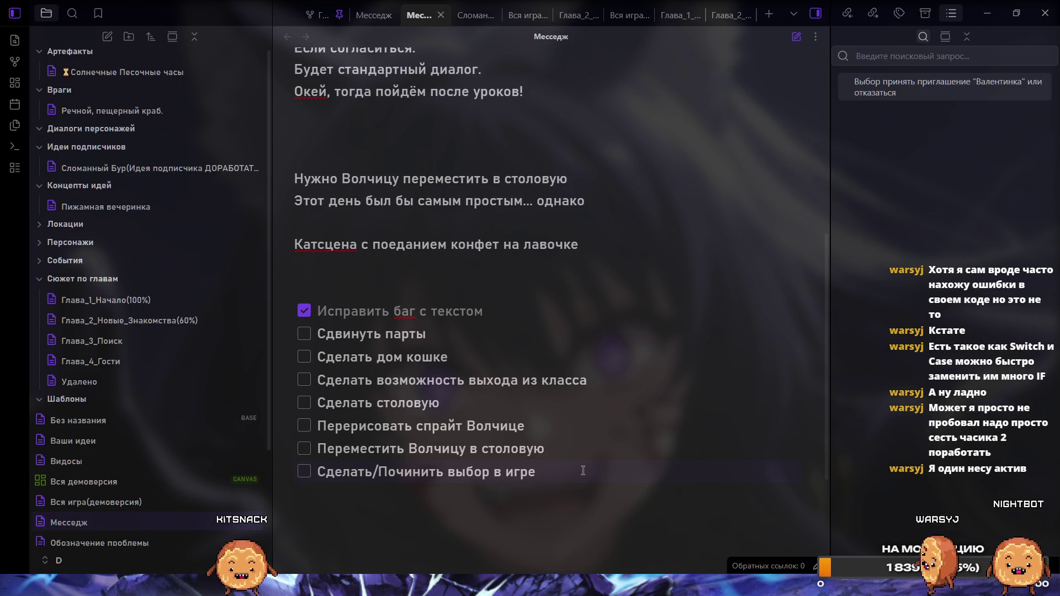
Complete the task 'Сдвинуть парты вправо' and add 'Сделать выход из класса' after 'Сделать столовую'.
{"action": "left_click", "coordinate": [450, 337]}
{"action": "type", "text": "право"}
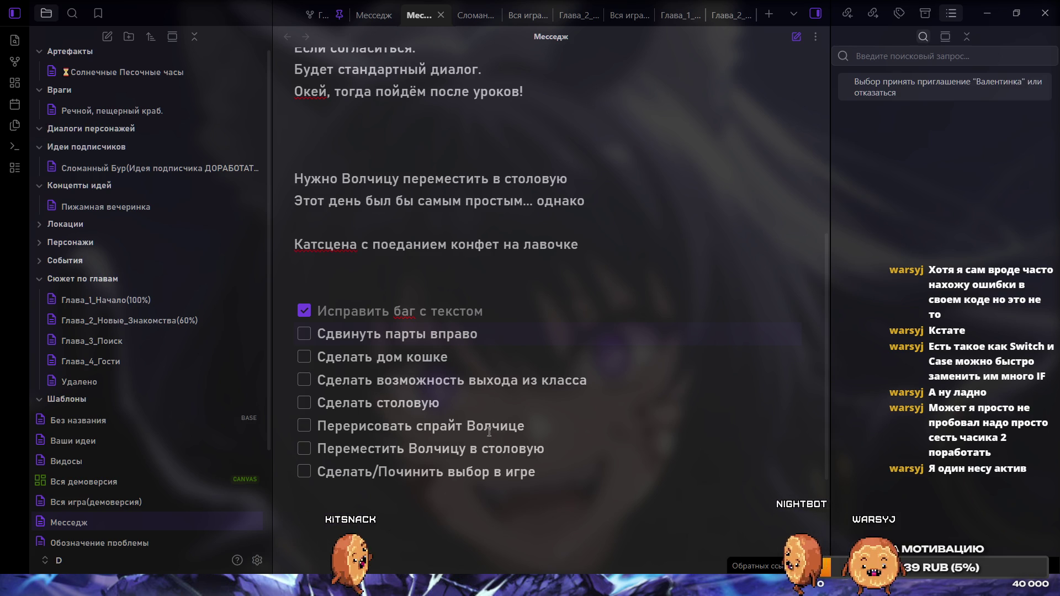
{"action": "left_click", "coordinate": [486, 399]}
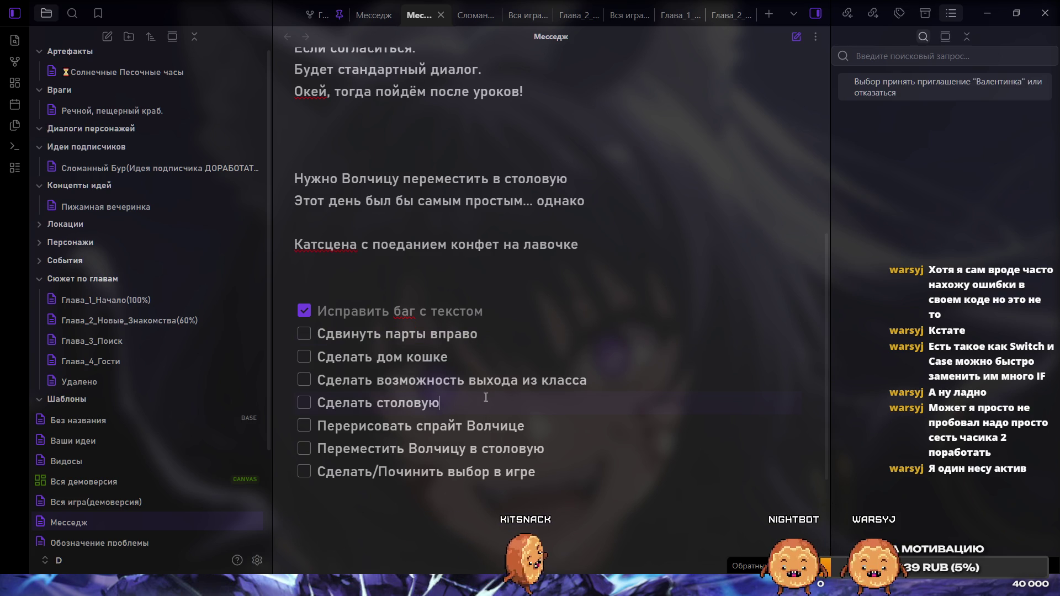
{"action": "key", "text": "Return"}
{"action": "type", "text": "Сде"}
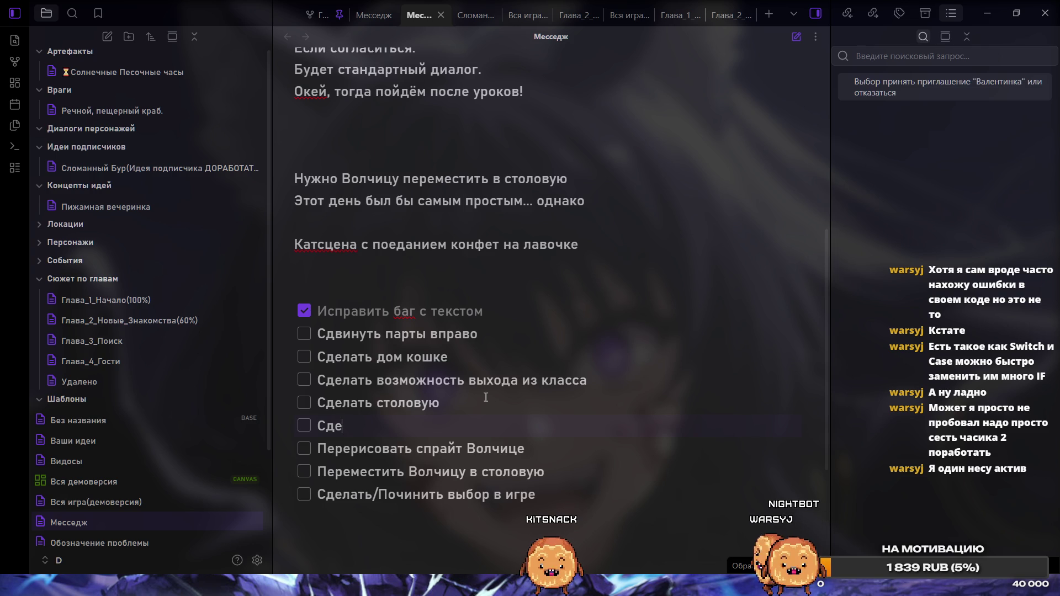
{"action": "type", "text": "лать"}
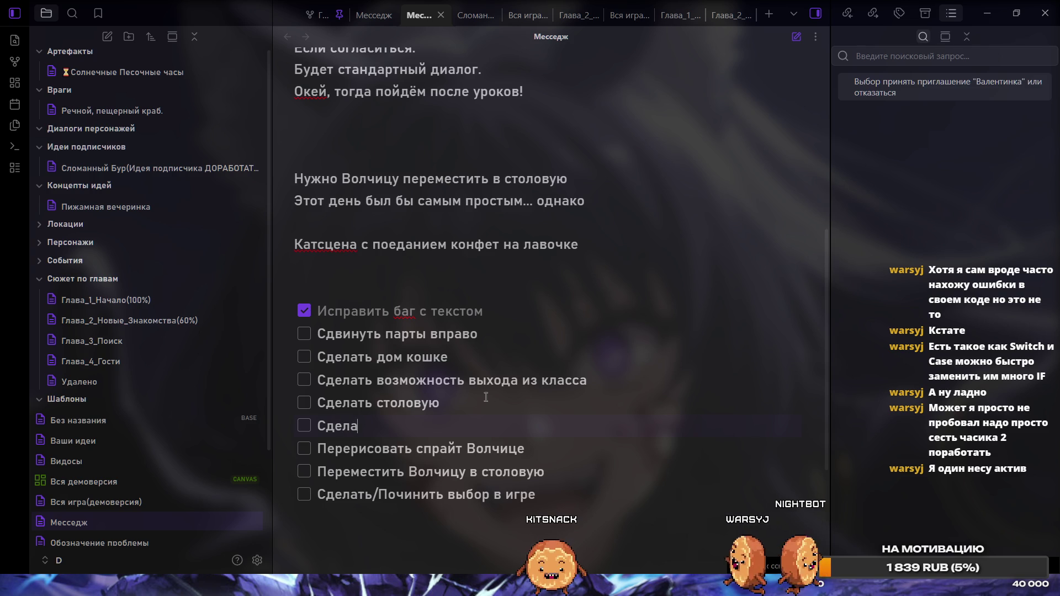
{"action": "type", "text": " вы"}
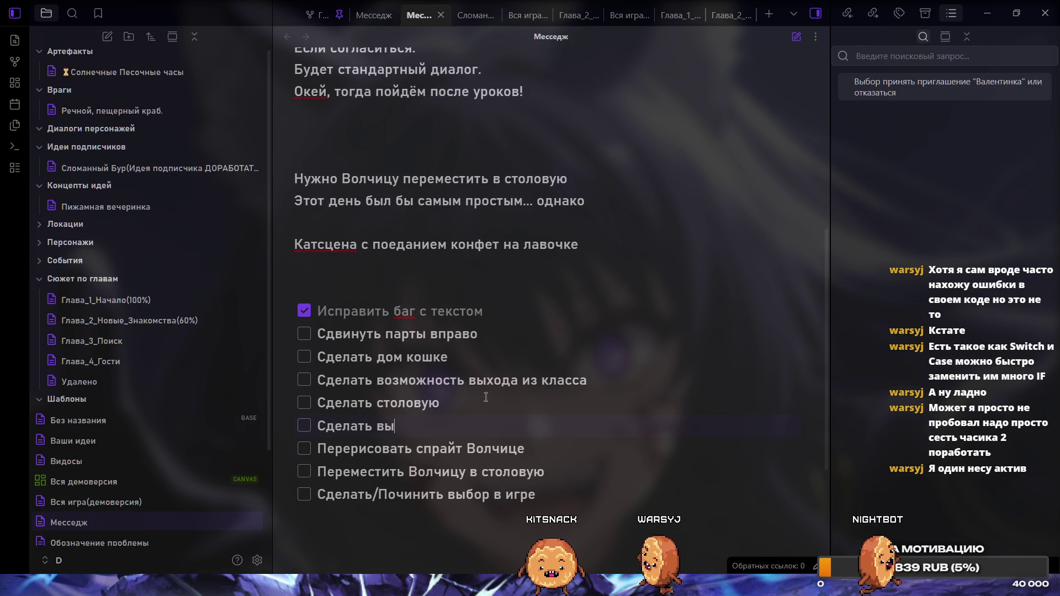
{"action": "type", "text": "ход"}
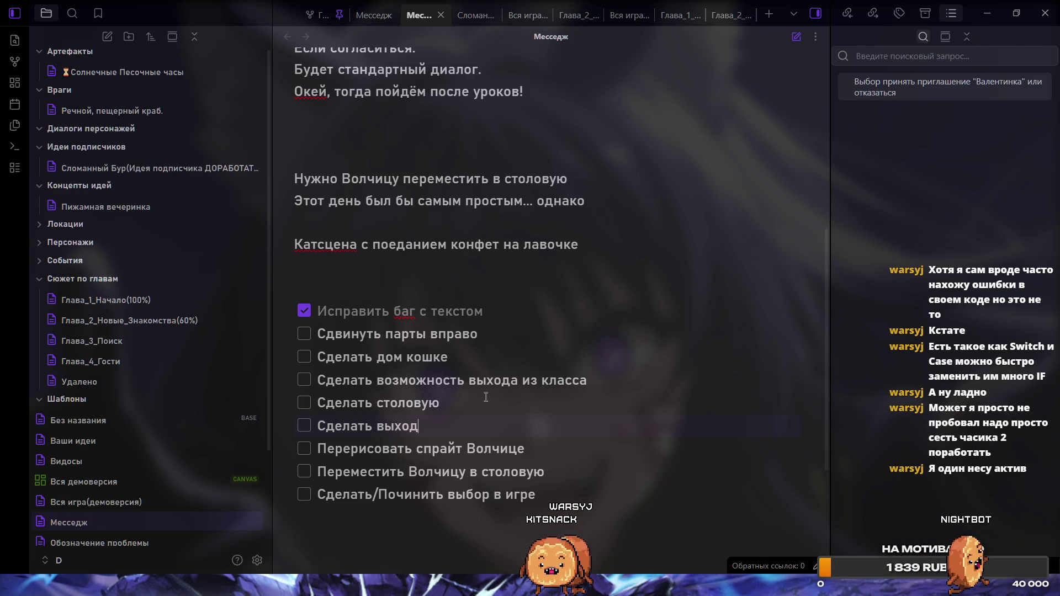
{"action": "type", "text": " из класса"}
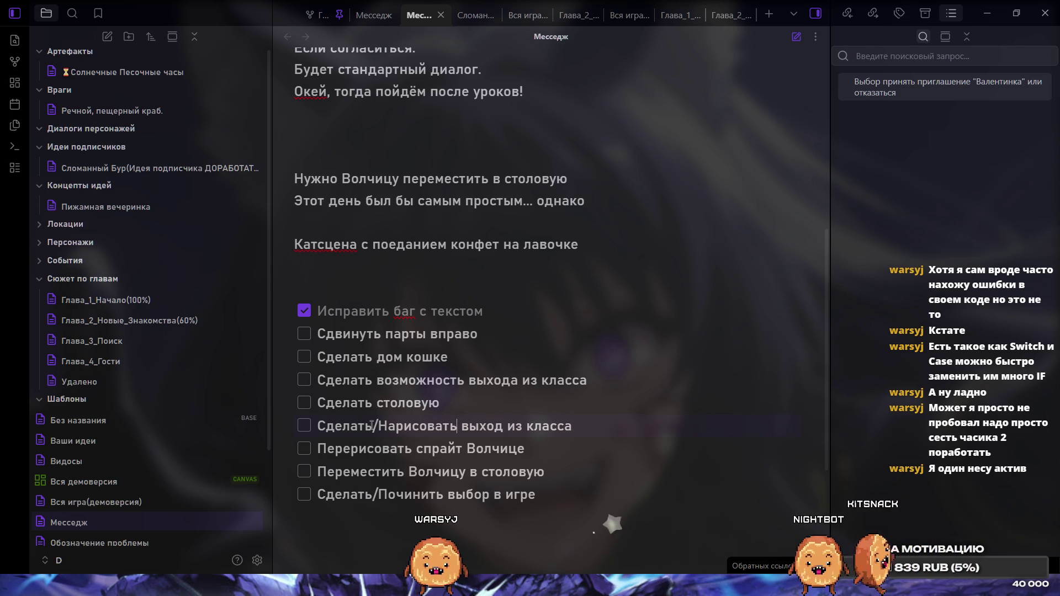
Start a new blank checkbox line after the last checklist item.
{"action": "scroll", "coordinate": [397, 459], "scroll_direction": "down", "scroll_amount": 2}
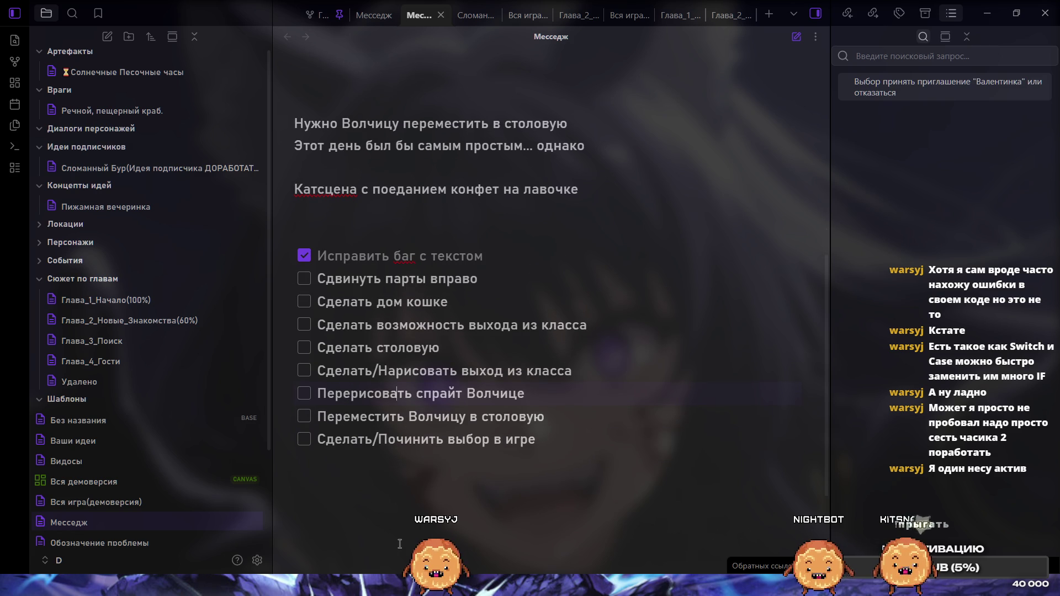
{"action": "scroll", "coordinate": [400, 544], "scroll_direction": "up", "scroll_amount": 4}
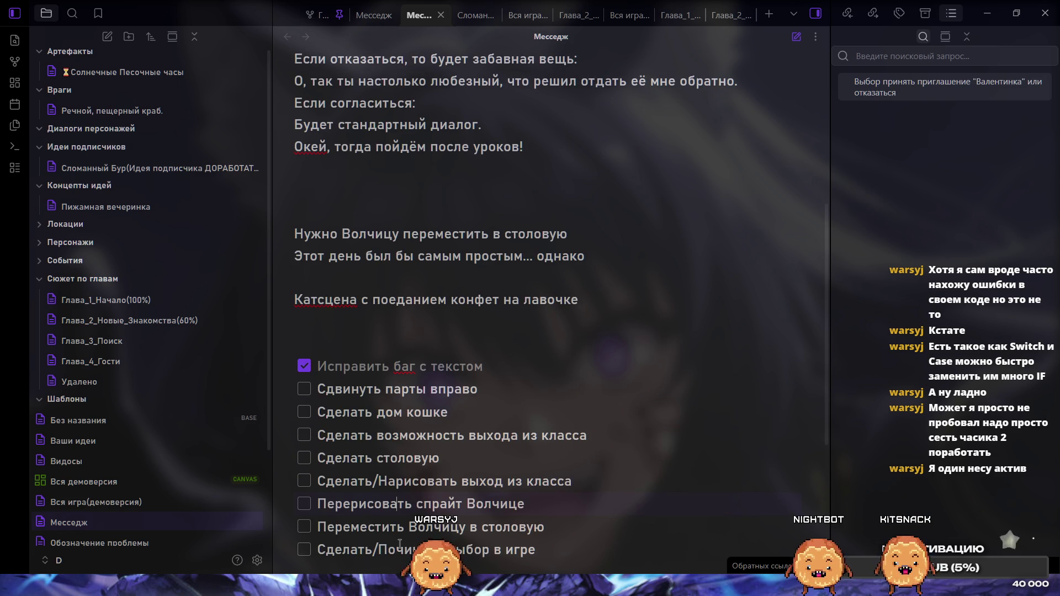
{"action": "scroll", "coordinate": [399, 544], "scroll_direction": "down", "scroll_amount": 2}
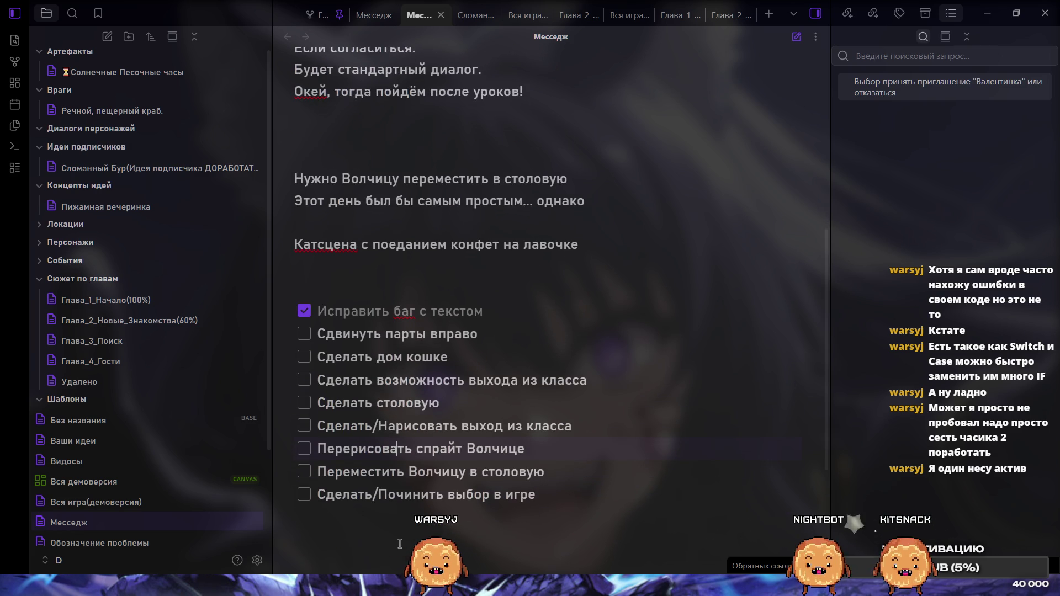
{"action": "scroll", "coordinate": [400, 544], "scroll_direction": "up", "scroll_amount": 2}
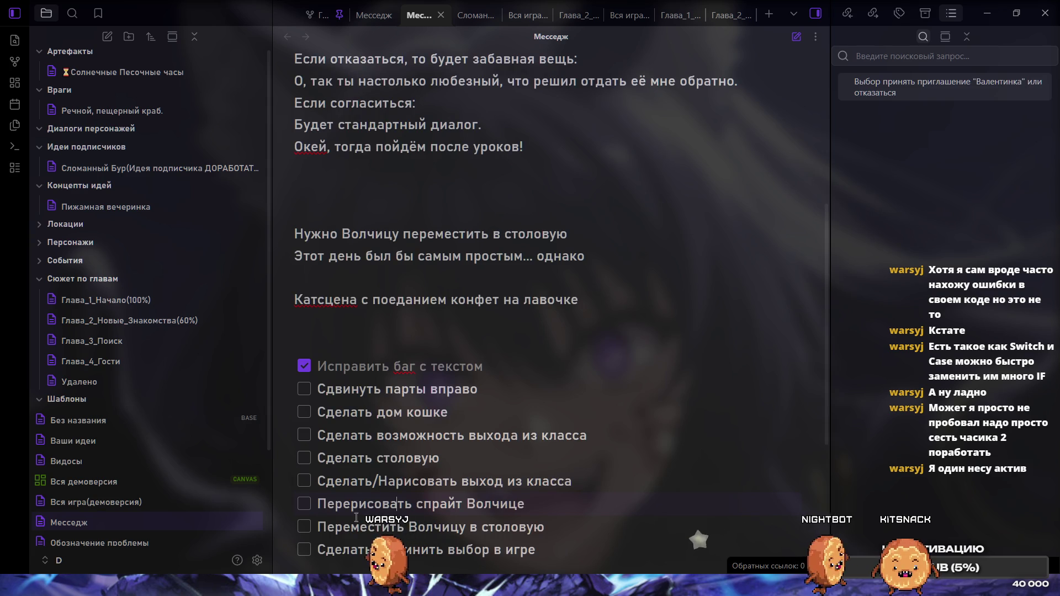
{"action": "scroll", "coordinate": [359, 517], "scroll_direction": "down", "scroll_amount": 2}
{"action": "left_click", "coordinate": [509, 507]}
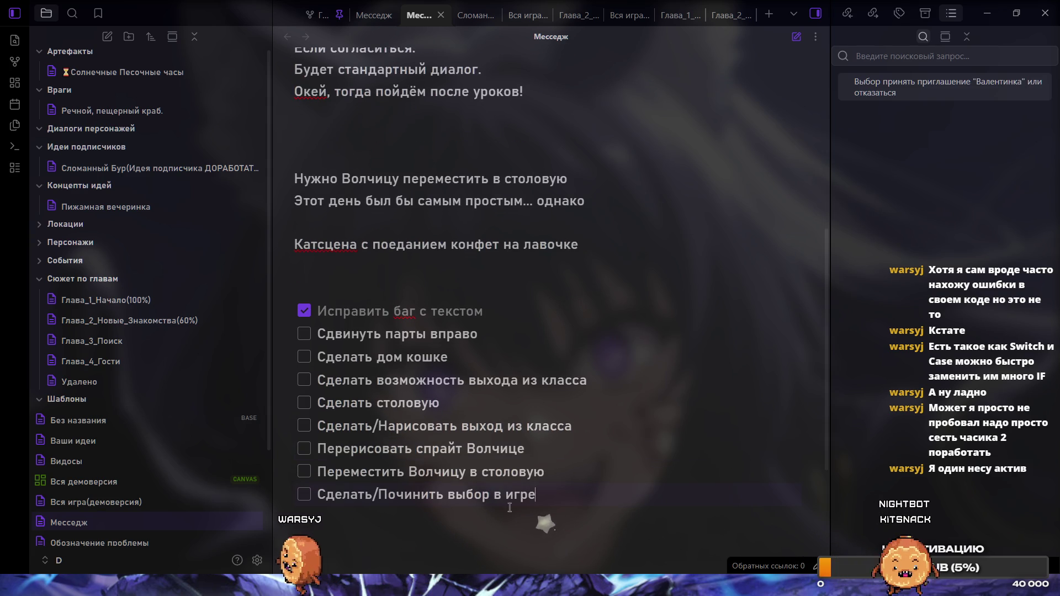
{"action": "scroll", "coordinate": [509, 508], "scroll_direction": "down", "scroll_amount": 4}
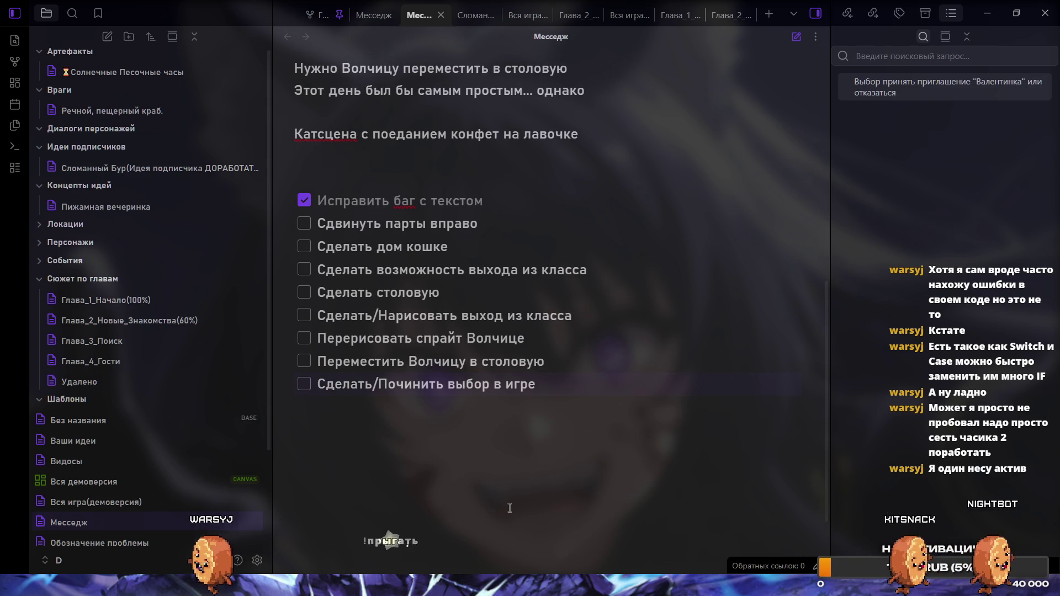
{"action": "key", "text": "Return"}
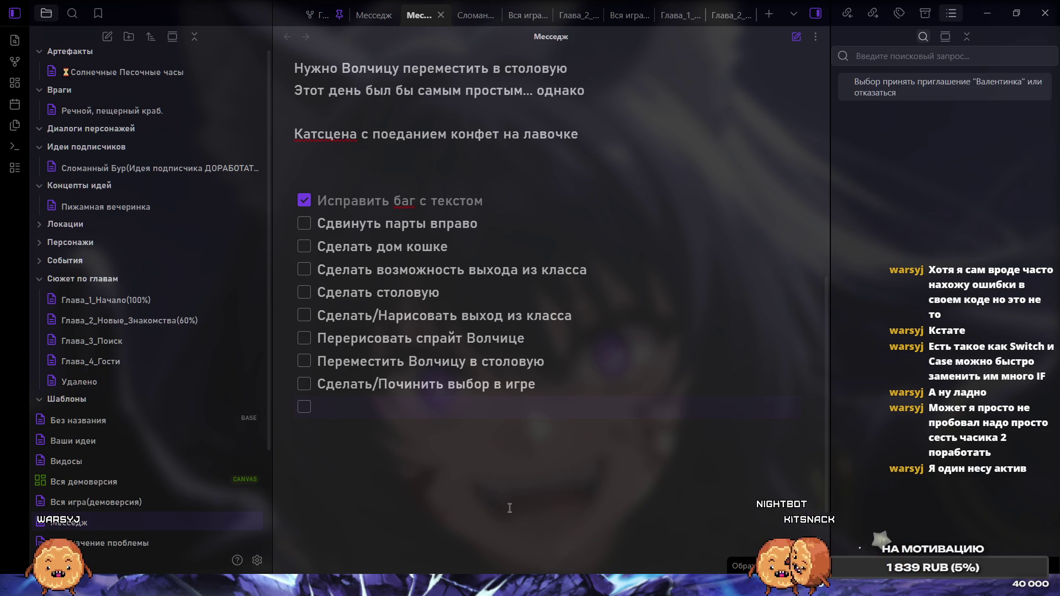
Enter 'Сделать меню' as the new task, leaving an empty task line below it.
{"action": "type", "text": "Сделать мен"}
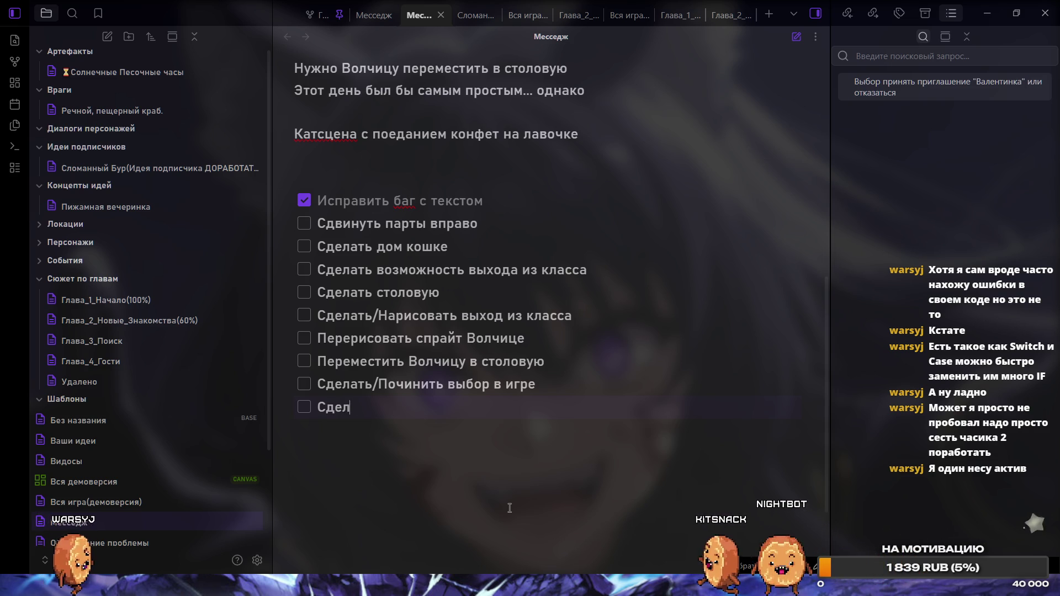
{"action": "type", "text": "ю"}
{"action": "key", "text": "Return"}
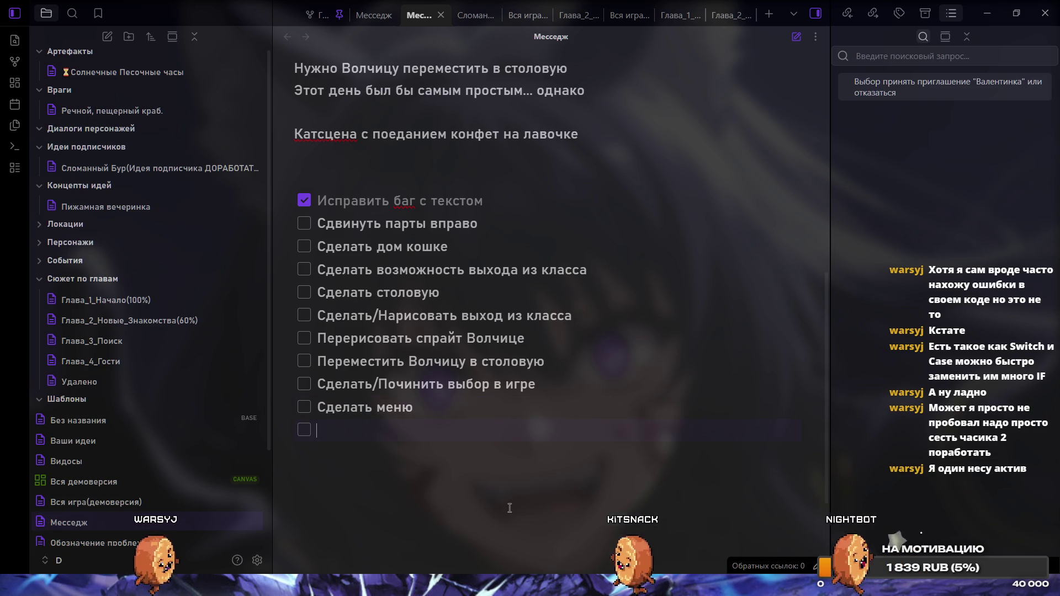
{"action": "scroll", "coordinate": [338, 341], "scroll_direction": "down", "scroll_amount": 2}
{"action": "scroll", "coordinate": [343, 348], "scroll_direction": "up", "scroll_amount": 1}
{"action": "scroll", "coordinate": [350, 358], "scroll_direction": "down", "scroll_amount": 1}
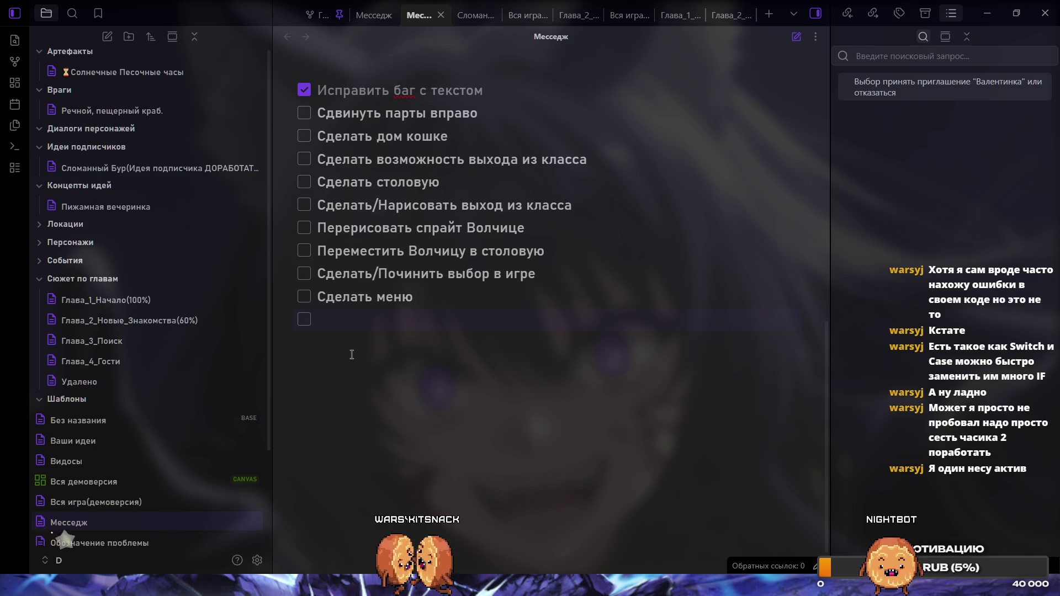
{"action": "left_click", "coordinate": [339, 451]}
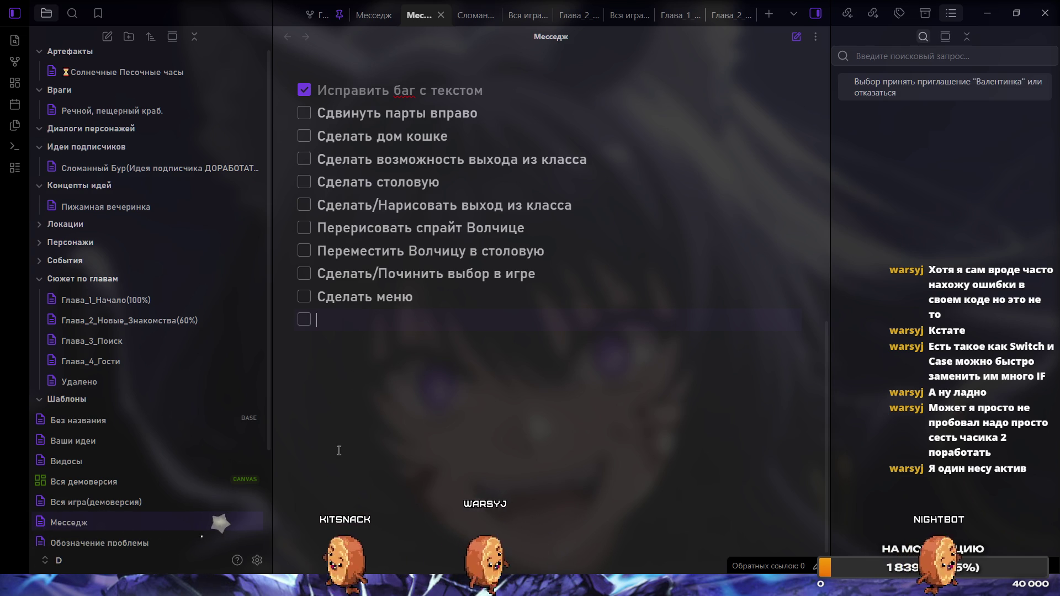
Delete the empty checkbox line and return to the GameMaker project.
{"action": "key", "text": "BackSpace"}
{"action": "key", "text": "BackSpace"}
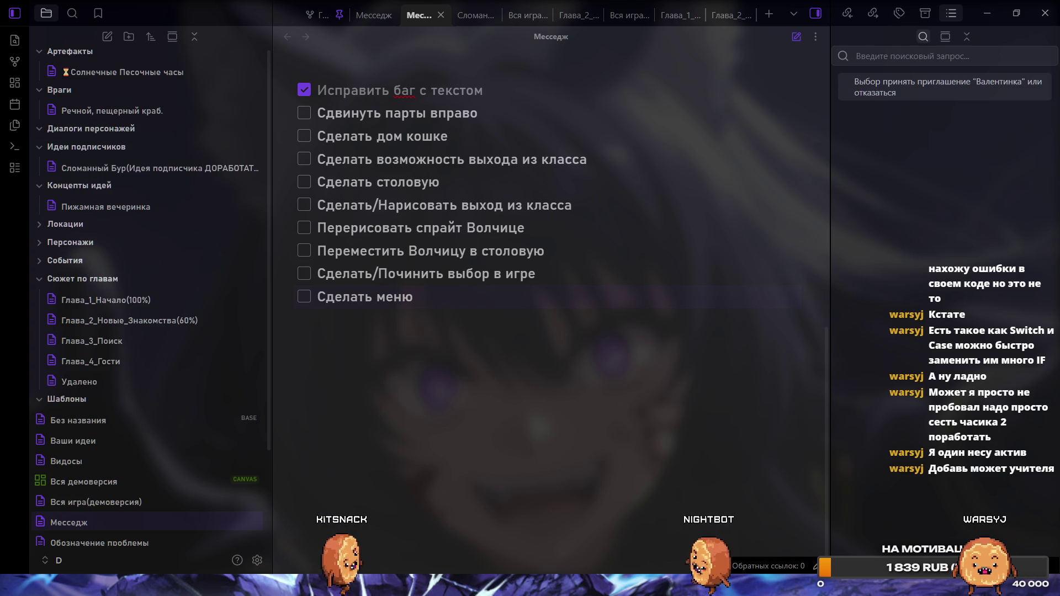
{"action": "key", "text": "alt+Tab"}
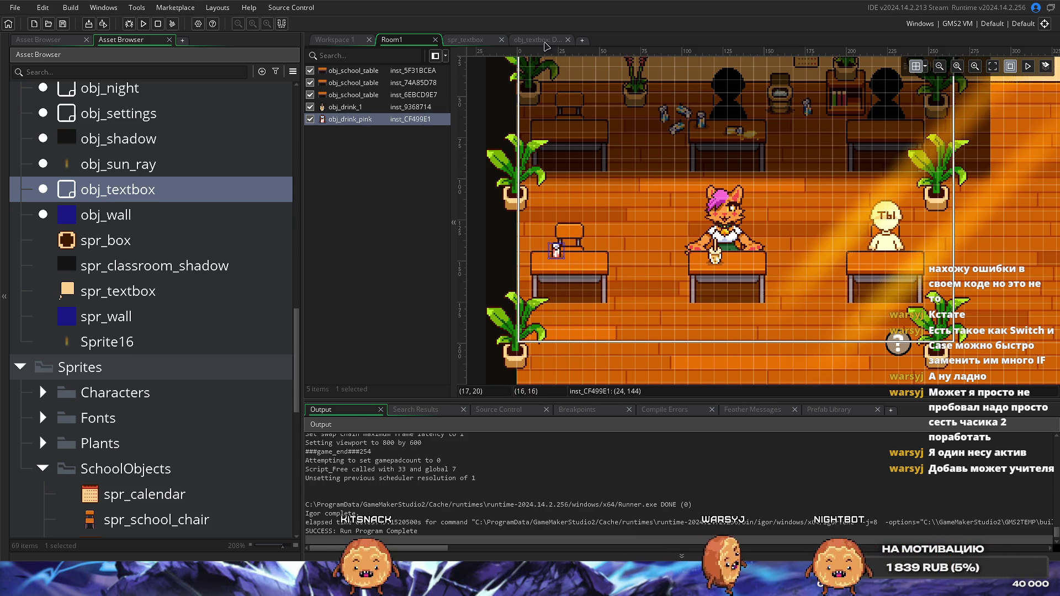
{"action": "key", "text": "ctrl+Tab"}
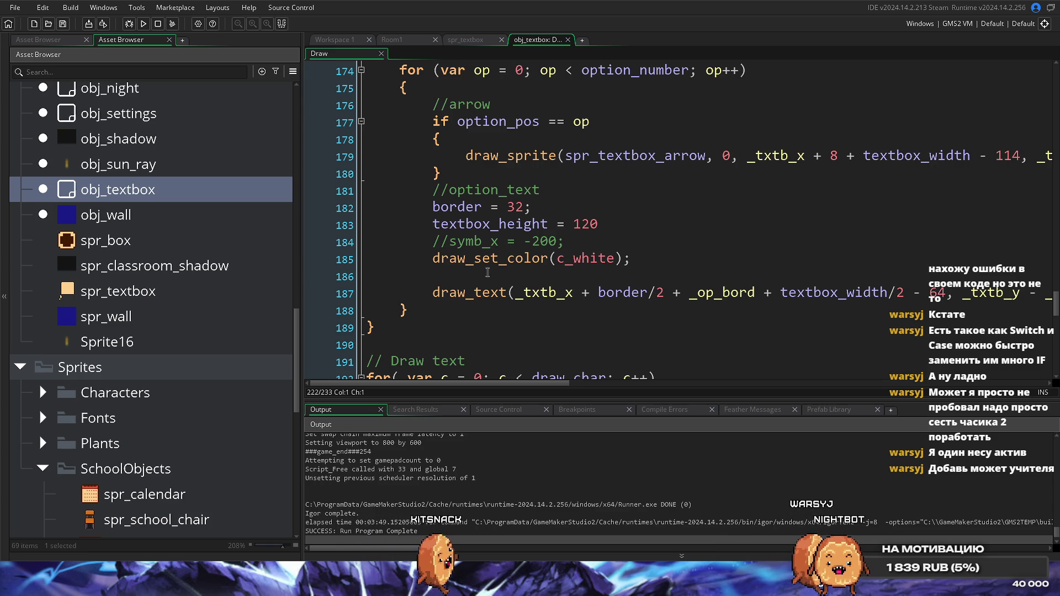
{"action": "mouse_move", "coordinate": [491, 262]}
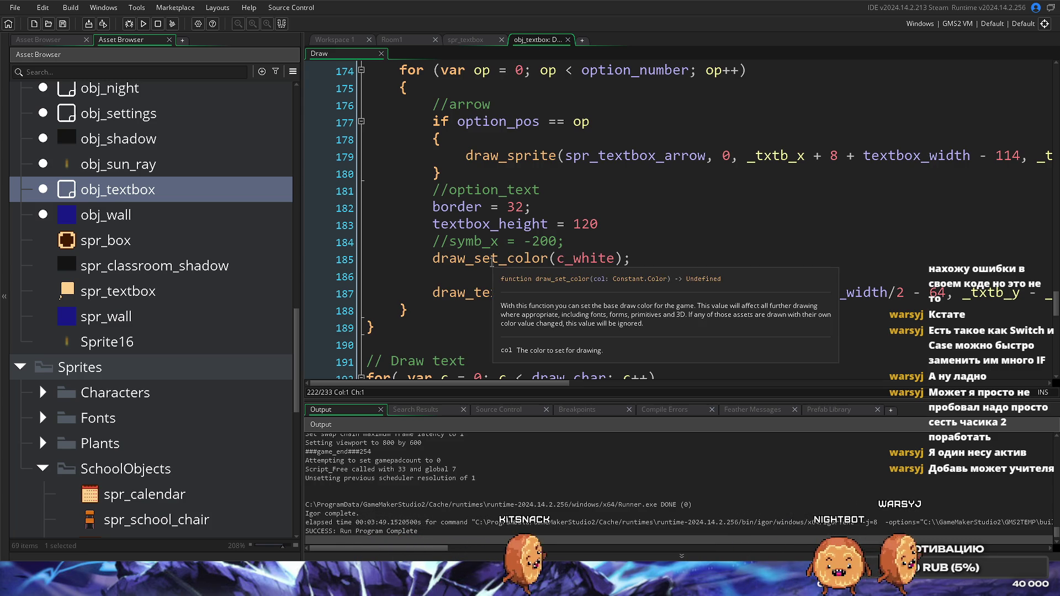
{"action": "scroll", "coordinate": [492, 263], "scroll_direction": "up", "scroll_amount": 1}
{"action": "scroll", "coordinate": [492, 263], "scroll_direction": "up", "scroll_amount": 1}
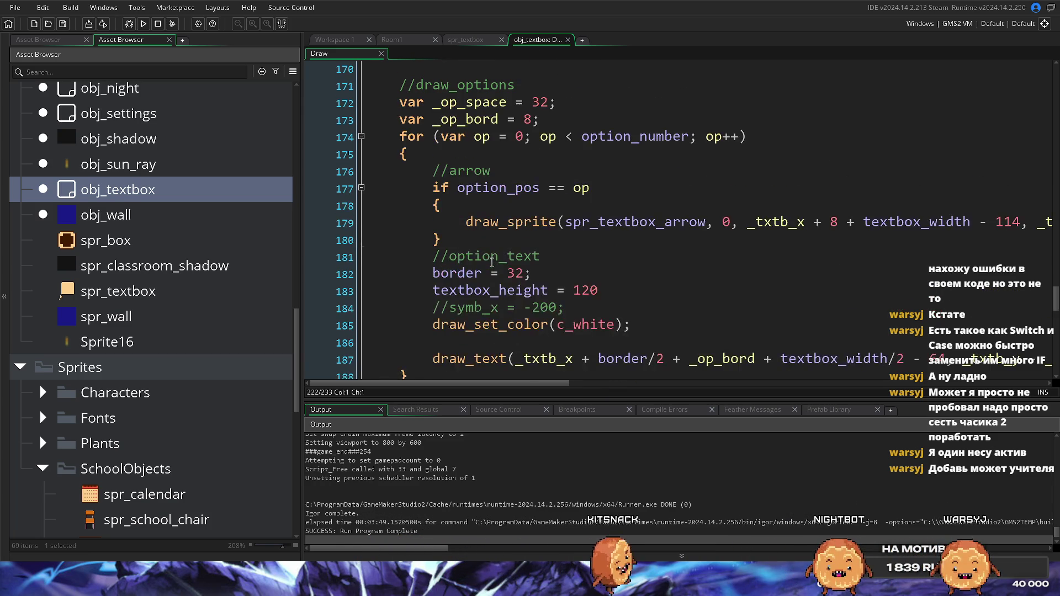
{"action": "scroll", "coordinate": [514, 306], "scroll_direction": "down", "scroll_amount": 4}
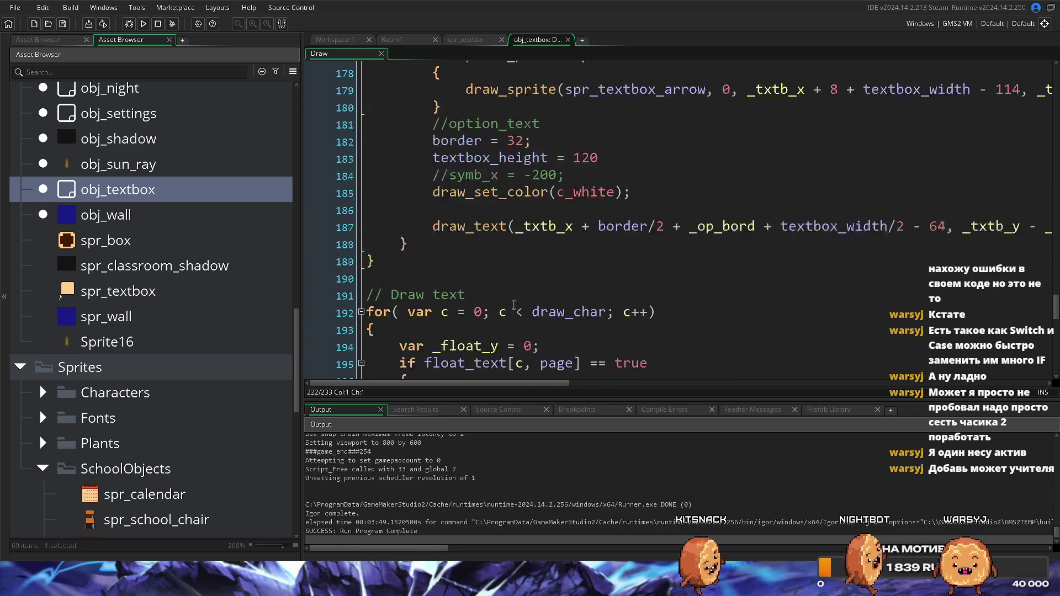
{"action": "scroll", "coordinate": [514, 304], "scroll_direction": "up", "scroll_amount": 4}
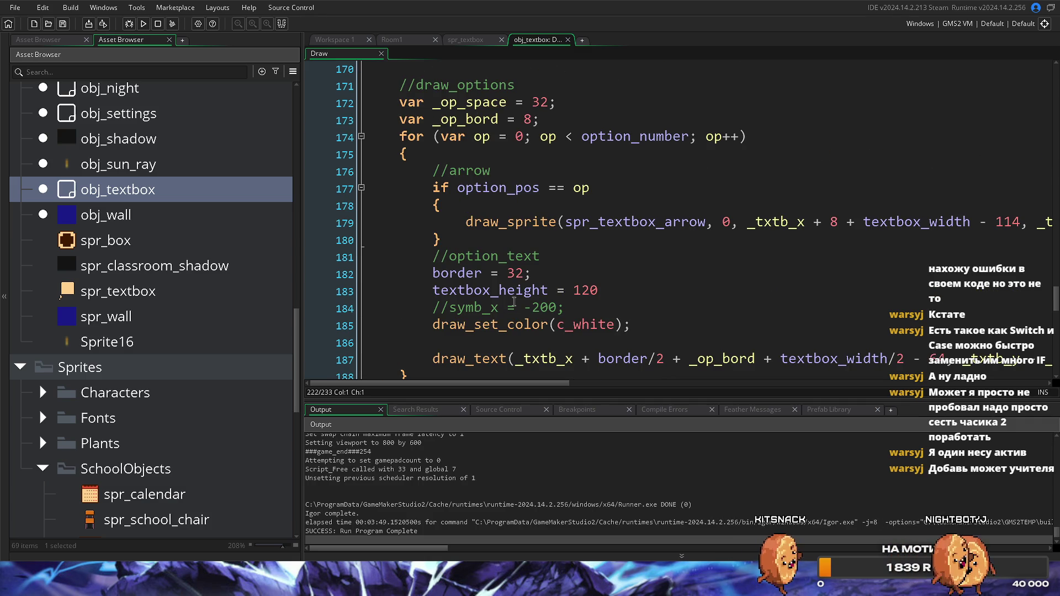
{"action": "scroll", "coordinate": [513, 302], "scroll_direction": "up", "scroll_amount": 3}
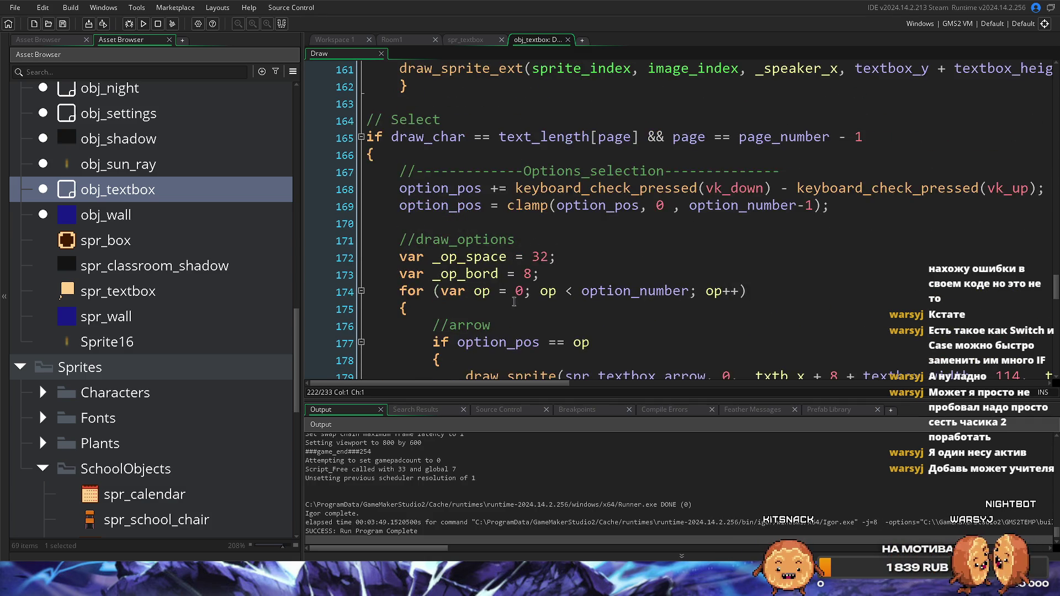
{"action": "scroll", "coordinate": [514, 301], "scroll_direction": "up", "scroll_amount": 5}
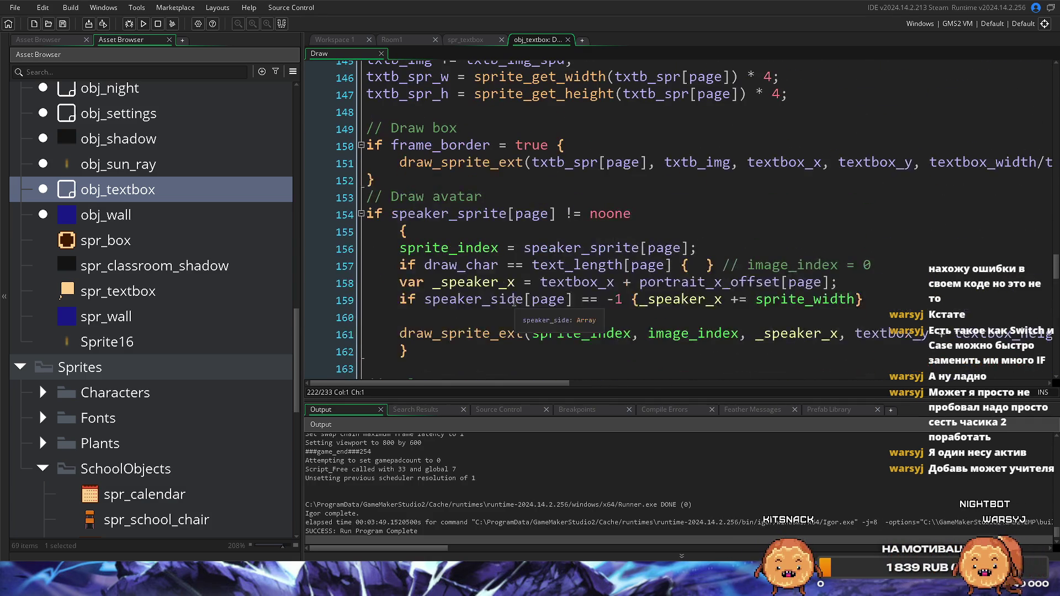
{"action": "scroll", "coordinate": [514, 302], "scroll_direction": "up", "scroll_amount": 1}
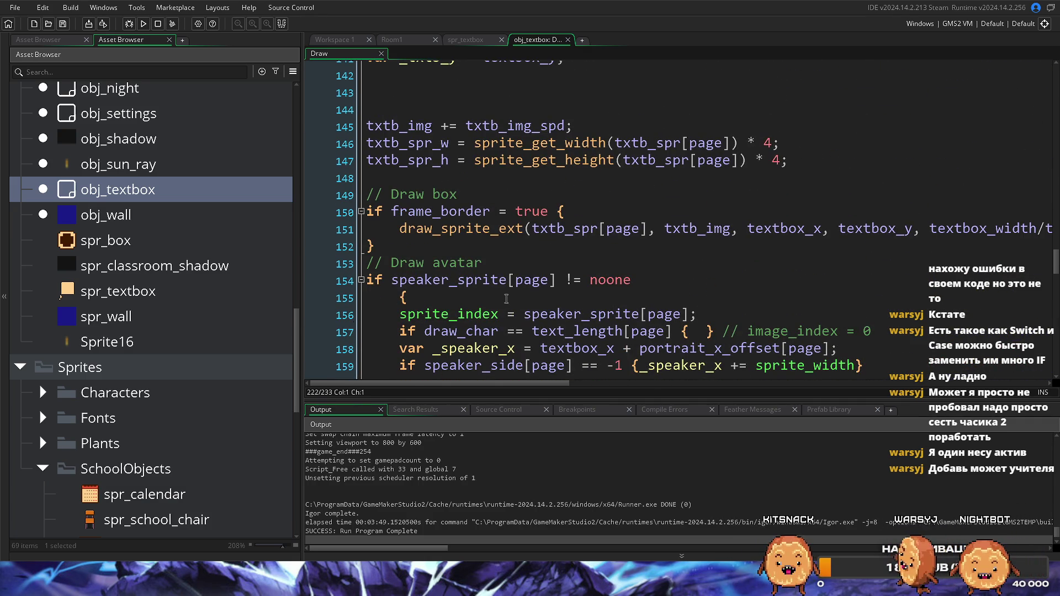
{"action": "scroll", "coordinate": [504, 298], "scroll_direction": "up", "scroll_amount": 7}
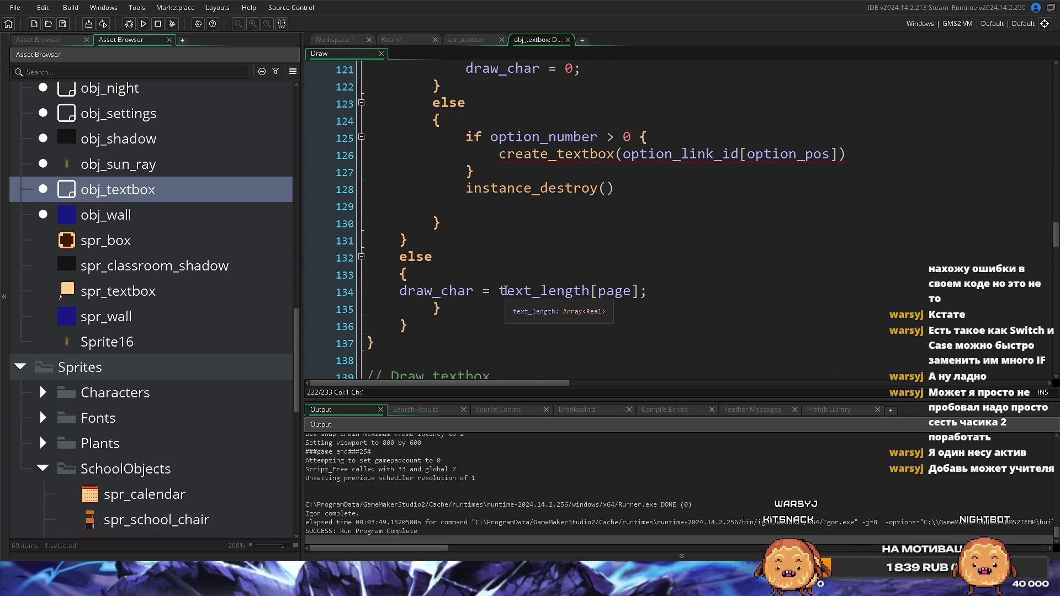
{"action": "scroll", "coordinate": [506, 285], "scroll_direction": "down", "scroll_amount": 5}
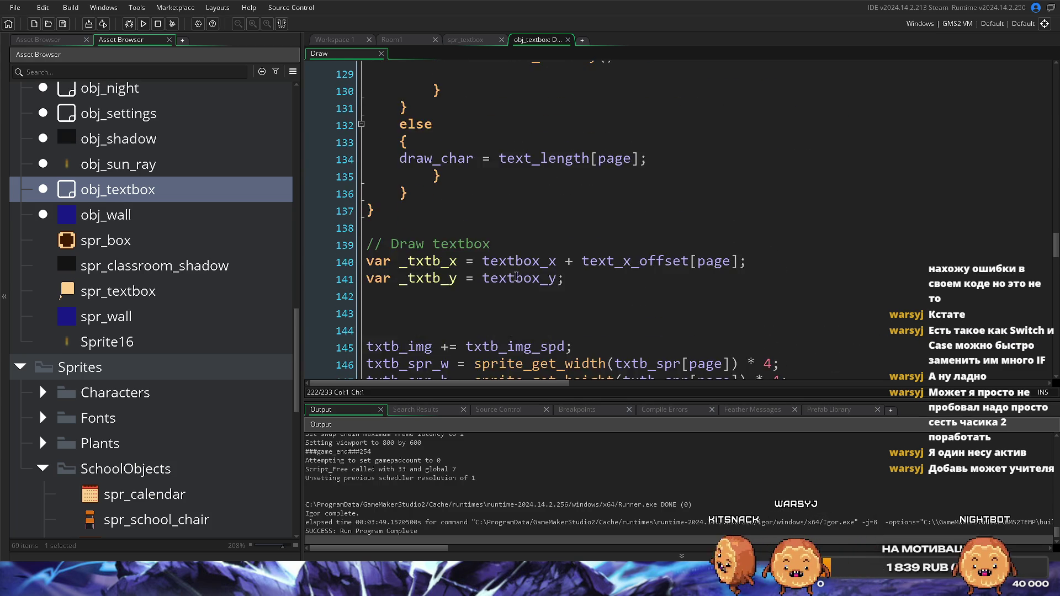
{"action": "left_click_drag", "start_coordinate": [1056, 250], "coordinate": [1056, 362]}
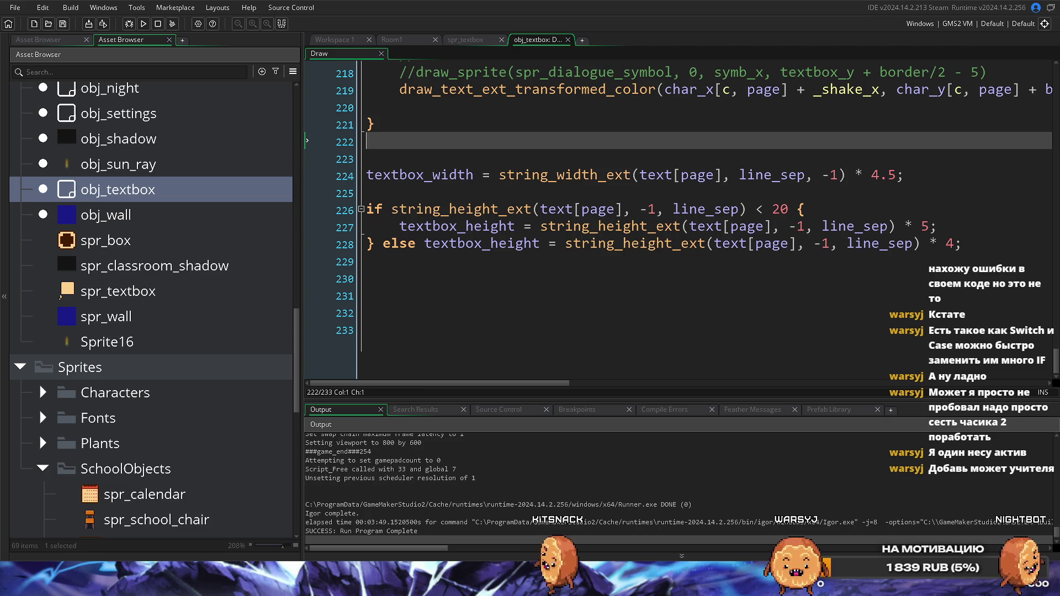